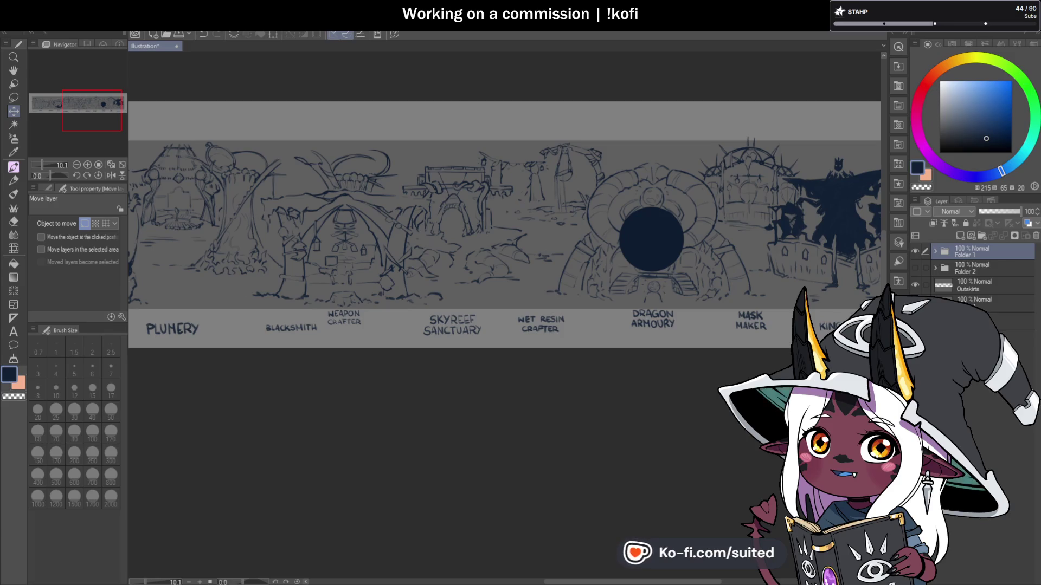
# Step: Zoom out on the banner and create a new blank grey canvas, illustration2
pyautogui.scroll(-3, 469, 242)
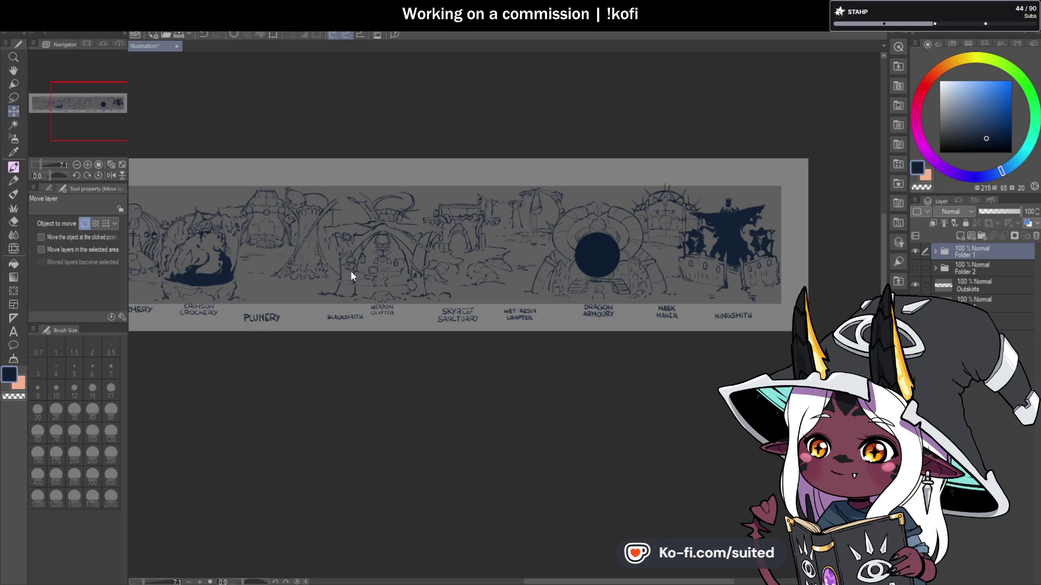
pyautogui.hotkey('ctrl', 'n')
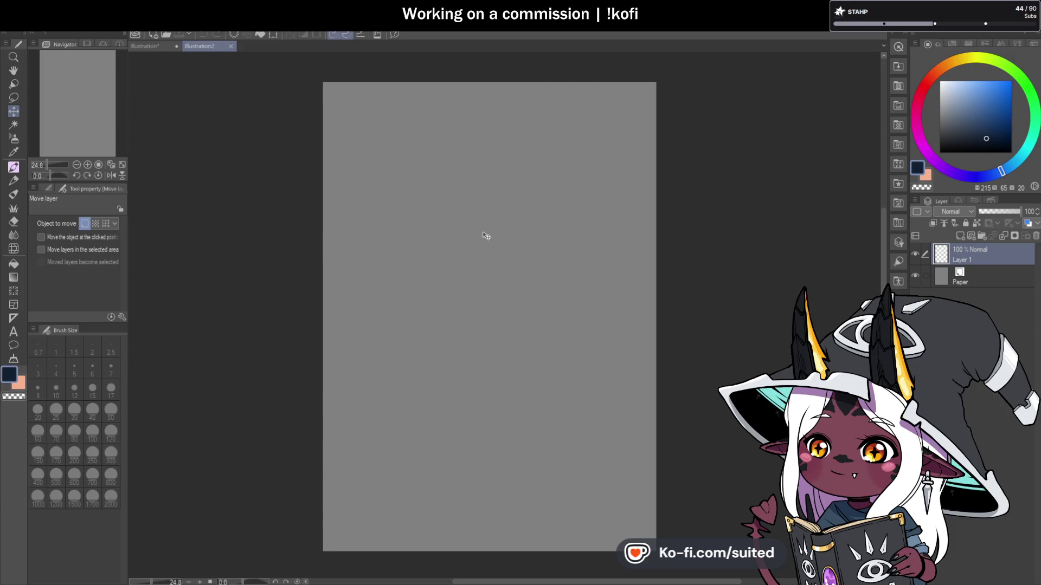
# Step: Set the Round mixing brush to size 25 and rough in the head circle
pyautogui.press('b')
pyautogui.moveTo(488, 233)
pyautogui.mouseDown()
pyautogui.moveTo(458, 290)
pyautogui.moveTo(515, 287)
pyautogui.mouseUp()
pyautogui.hotkey('ctrl', 'z')
pyautogui.click(56, 410)
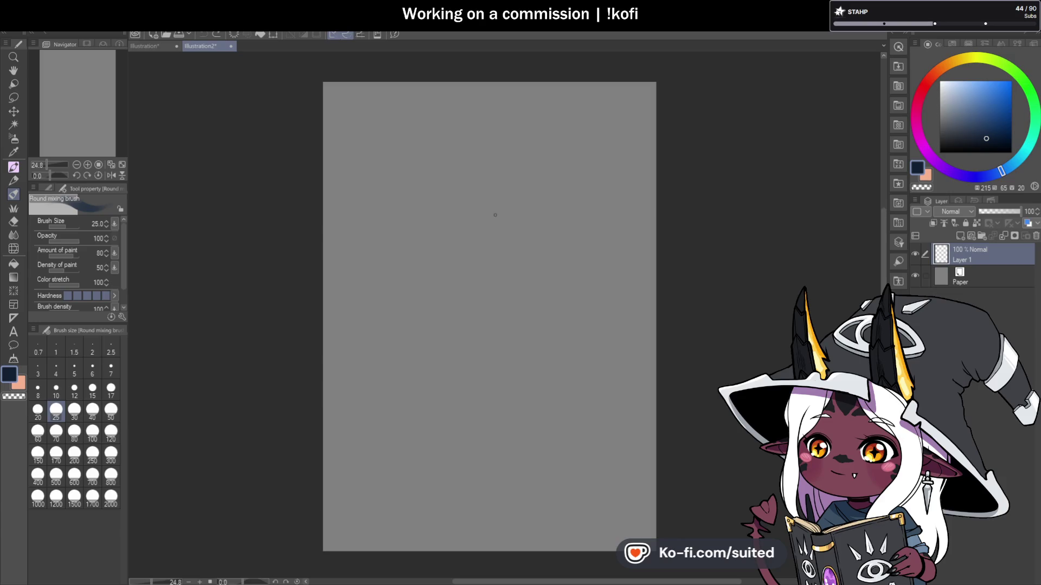
pyautogui.moveTo(453, 261); pyautogui.dragTo(494, 190)
pyautogui.hotkey('ctrl', 'z')
pyautogui.moveTo(455, 225)
pyautogui.mouseDown()
pyautogui.moveTo(542, 217)
pyautogui.moveTo(550, 229)
pyautogui.mouseUp()
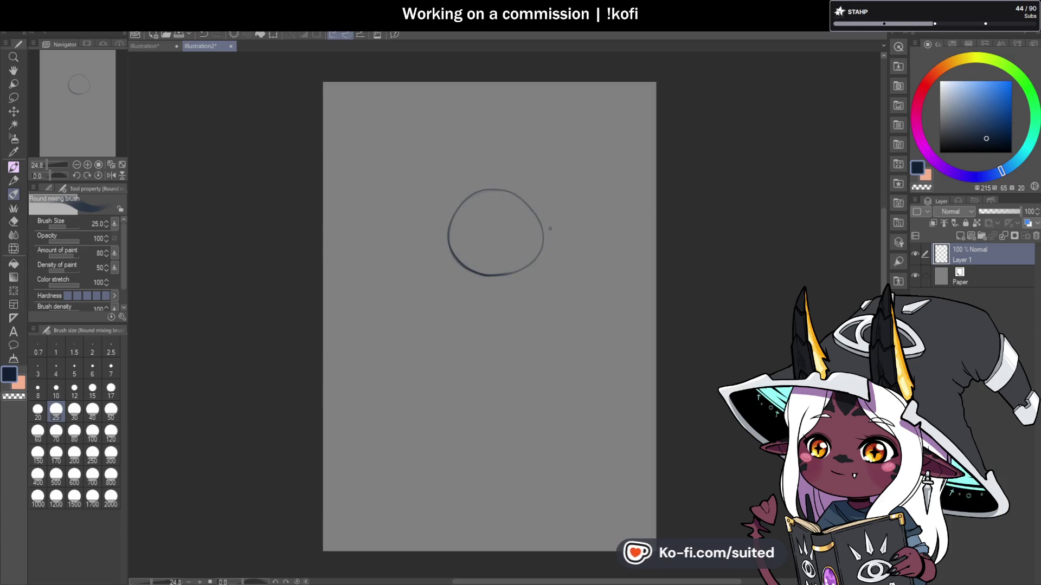
pyautogui.hotkey('ctrl', 'z')
pyautogui.moveTo(516, 197)
pyautogui.mouseDown()
pyautogui.moveTo(537, 260)
pyautogui.moveTo(520, 195)
pyautogui.moveTo(488, 287)
pyautogui.moveTo(479, 184)
pyautogui.moveTo(558, 260)
pyautogui.moveTo(458, 201)
pyautogui.mouseUp()
pyautogui.hotkey('ctrl', 'z')
pyautogui.hotkey('ctrl', 'z')
# Step: Sketch the crossing guidelines through the head and the small shape to its left
pyautogui.moveTo(473, 175); pyautogui.dragTo(525, 306)
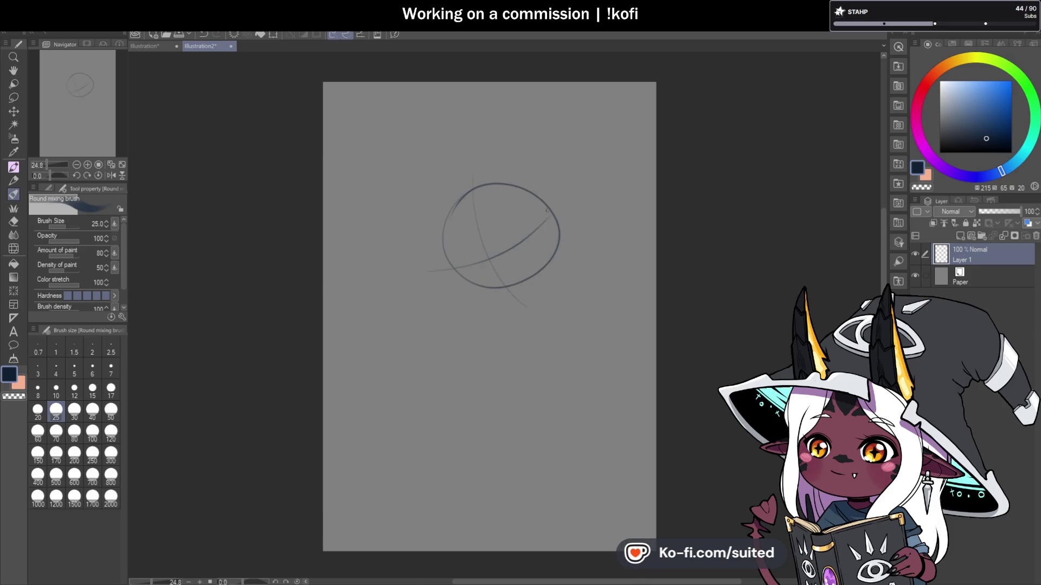
pyautogui.moveTo(422, 275)
pyautogui.mouseDown()
pyautogui.moveTo(432, 257)
pyautogui.moveTo(443, 273)
pyautogui.moveTo(425, 292)
pyautogui.moveTo(447, 281)
pyautogui.mouseUp()
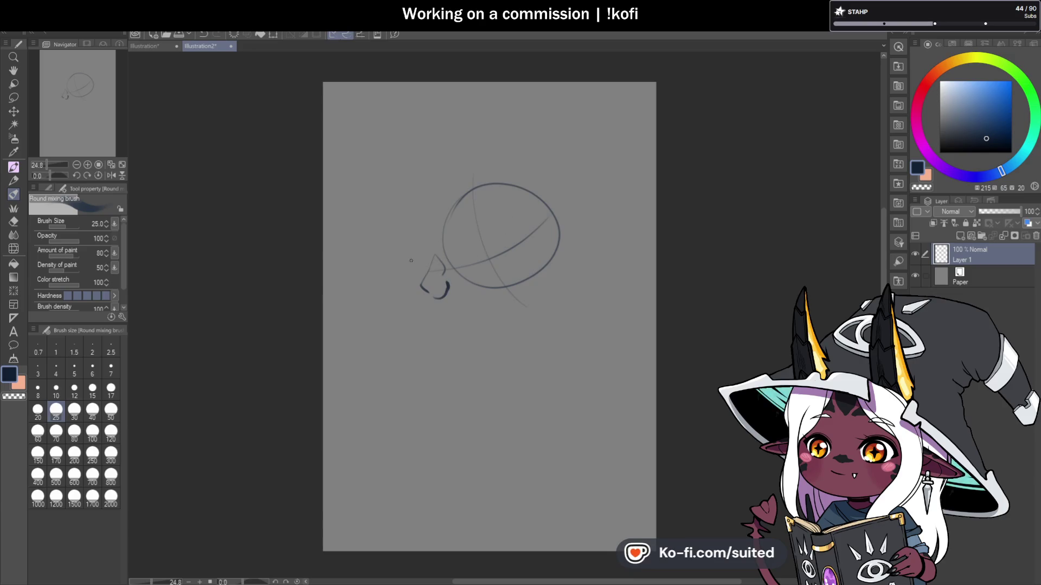
pyautogui.moveTo(445, 268)
pyautogui.mouseDown()
pyautogui.moveTo(507, 241)
pyautogui.moveTo(592, 154)
pyautogui.mouseUp()
pyautogui.hotkey('ctrl', 'z')
pyautogui.hotkey('ctrl', 'z')
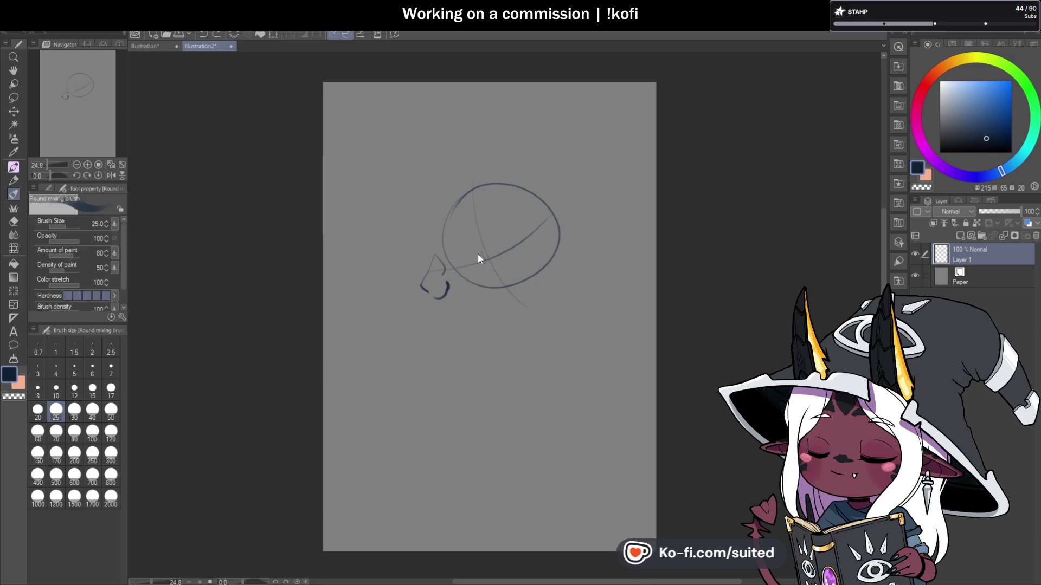
pyautogui.moveTo(401, 251); pyautogui.dragTo(455, 261)
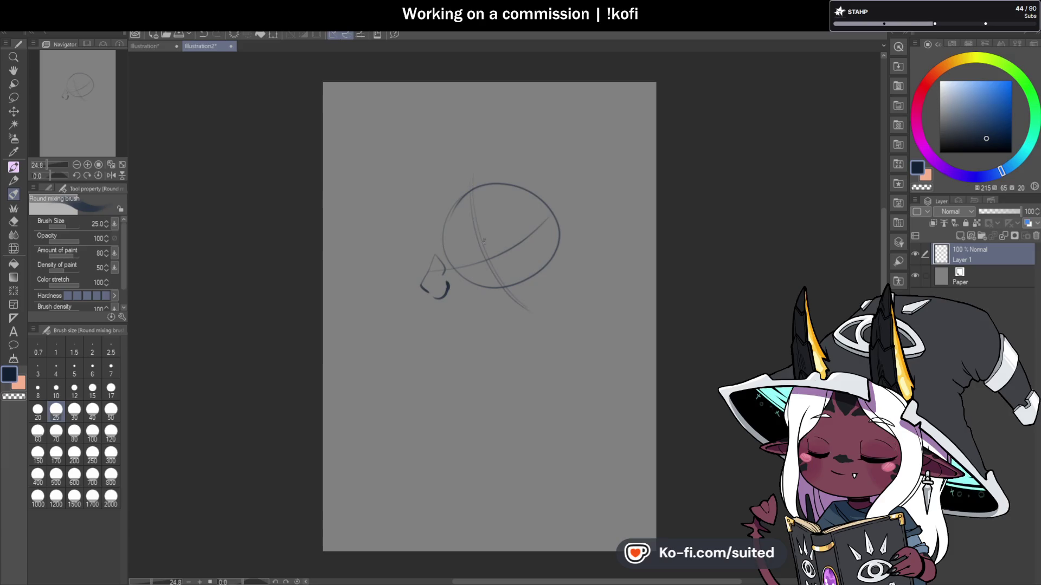
pyautogui.moveTo(467, 171); pyautogui.dragTo(504, 290)
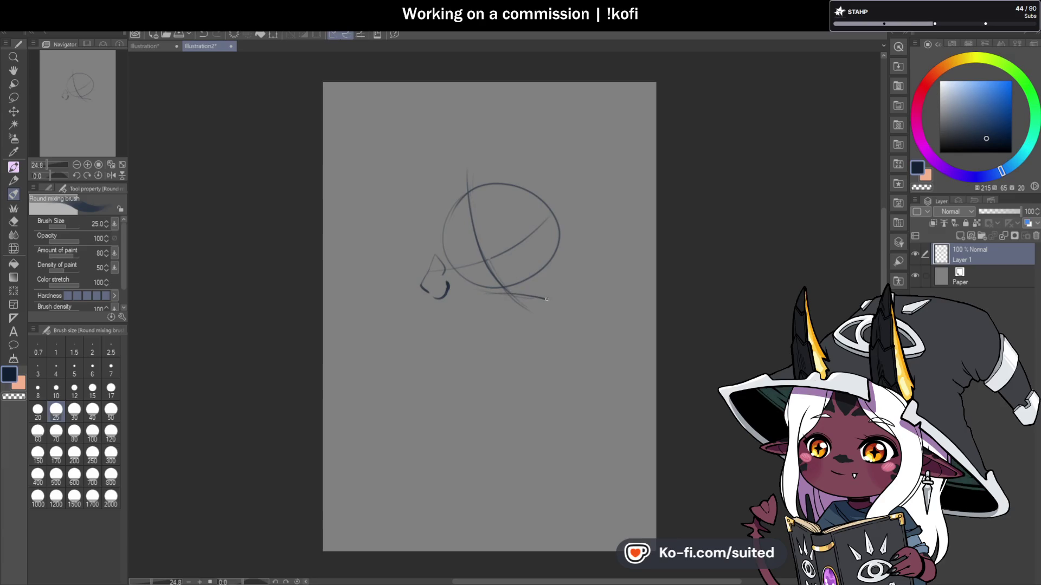
# Step: Sketch the neck line and the upper torso curves below the head
pyautogui.moveTo(487, 293); pyautogui.dragTo(545, 303)
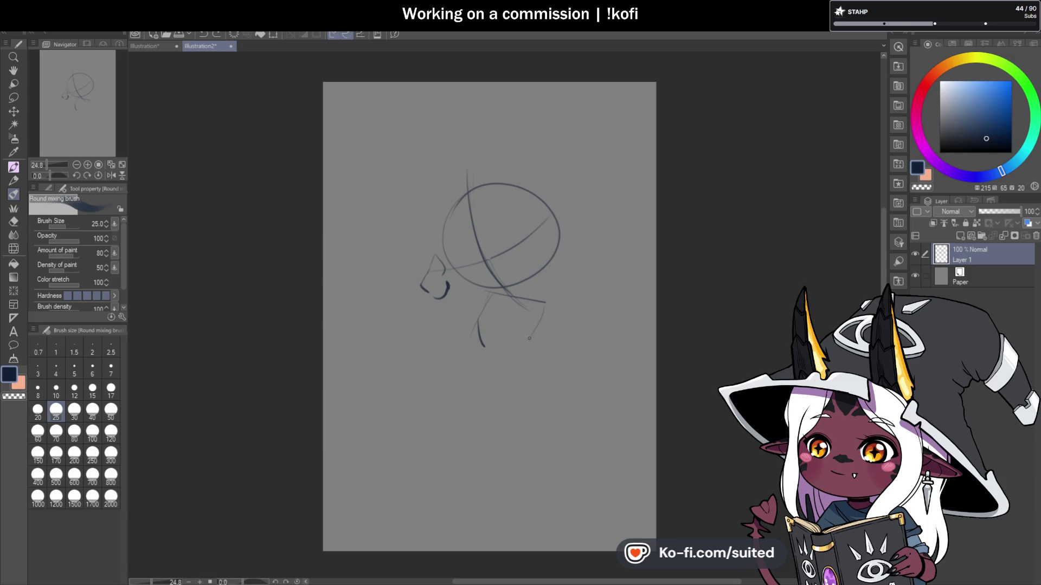
pyautogui.moveTo(485, 345); pyautogui.dragTo(546, 305)
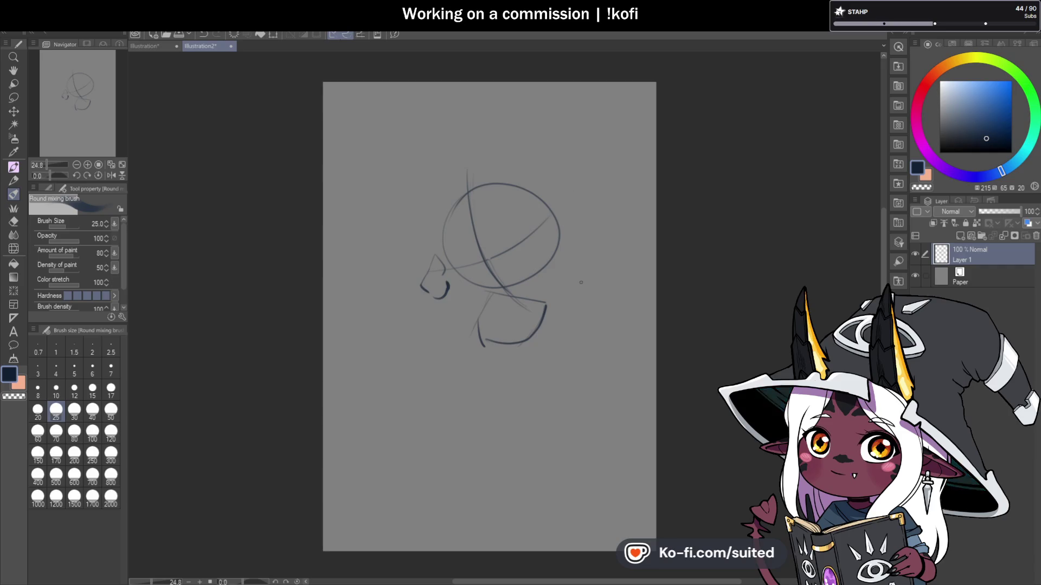
pyautogui.scroll(-3, 547, 214)
pyautogui.scroll(3, 536, 214)
pyautogui.moveTo(540, 195); pyautogui.dragTo(487, 220)
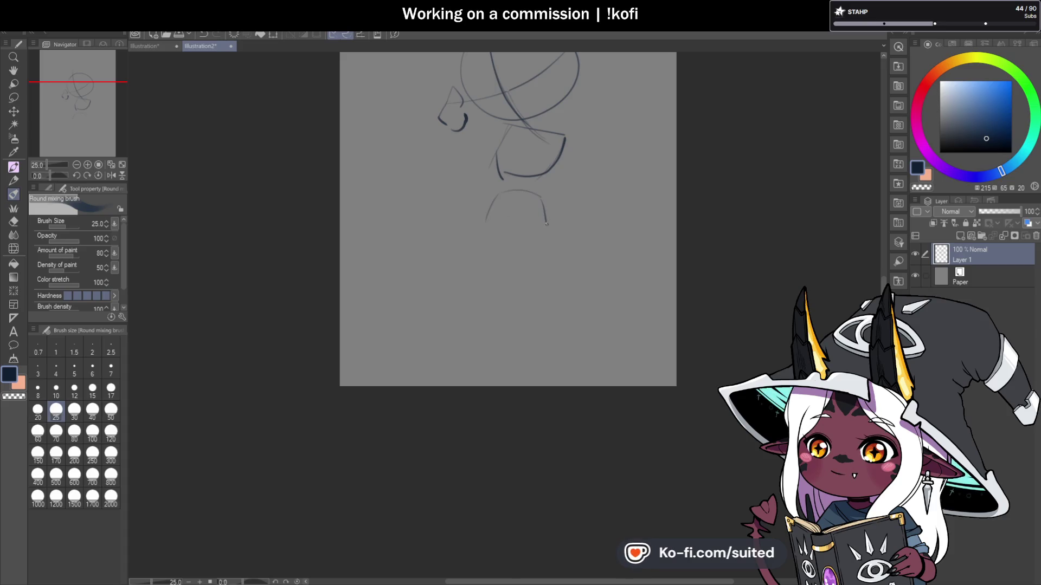
# Step: Sketch the lower body boxes with inner guide lines and the torso's right side
pyautogui.moveTo(490, 226); pyautogui.dragTo(550, 230)
pyautogui.moveTo(494, 201); pyautogui.dragTo(544, 237)
pyautogui.moveTo(530, 136); pyautogui.dragTo(516, 166)
pyautogui.moveTo(513, 194)
pyautogui.mouseDown()
pyautogui.moveTo(514, 234)
pyautogui.moveTo(543, 219)
pyautogui.moveTo(521, 279)
pyautogui.moveTo(534, 351)
pyautogui.mouseUp()
pyautogui.scroll(-3, 538, 300)
pyautogui.scroll(3, 551, 218)
pyautogui.scroll(1, 551, 219)
pyautogui.hotkey('ctrl', 'z')
pyautogui.moveTo(548, 242); pyautogui.dragTo(523, 285)
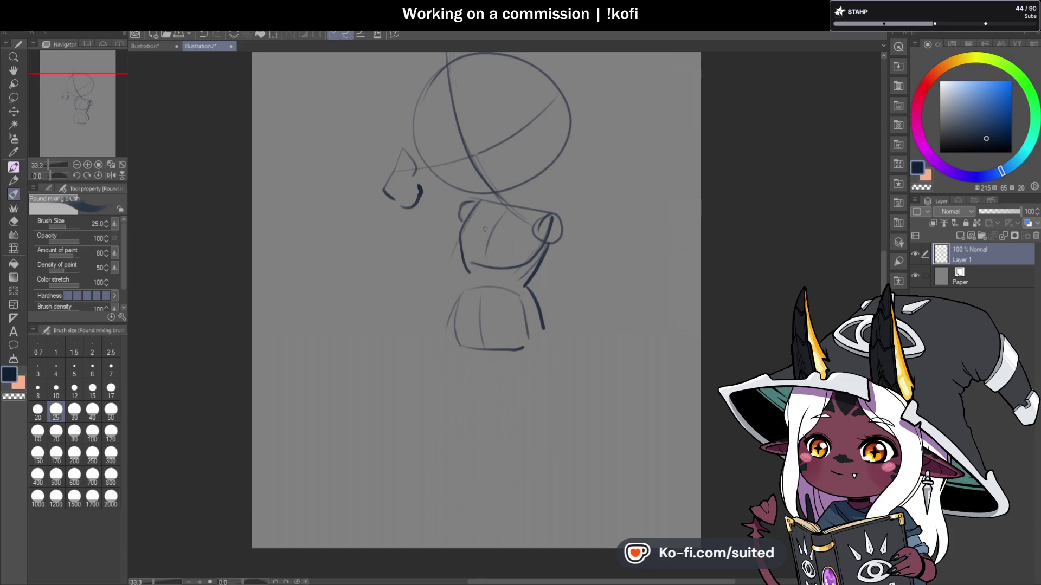
pyautogui.moveTo(479, 203); pyautogui.dragTo(456, 339)
# Step: Rework the lower box's left and right sides, undoing the unwanted strokes
pyautogui.scroll(-1, 498, 216)
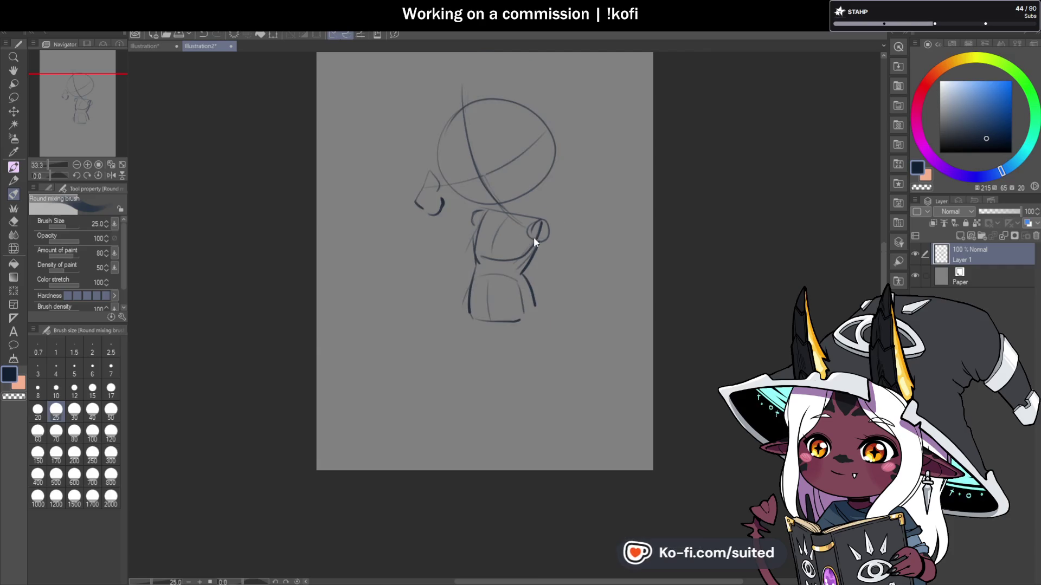
pyautogui.scroll(1, 533, 236)
pyautogui.hotkey('ctrl', 'z')
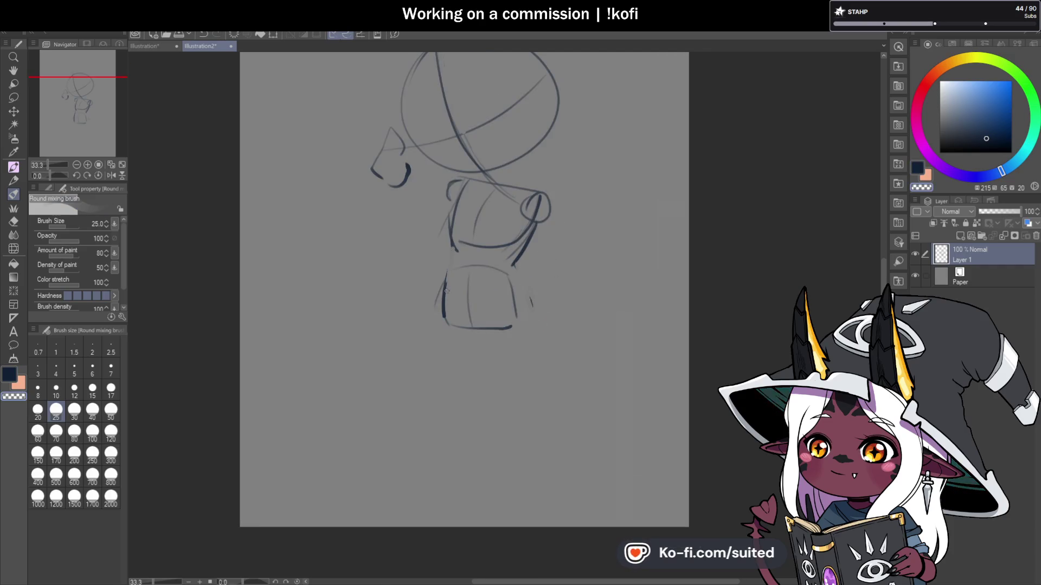
pyautogui.moveTo(452, 256); pyautogui.dragTo(461, 326)
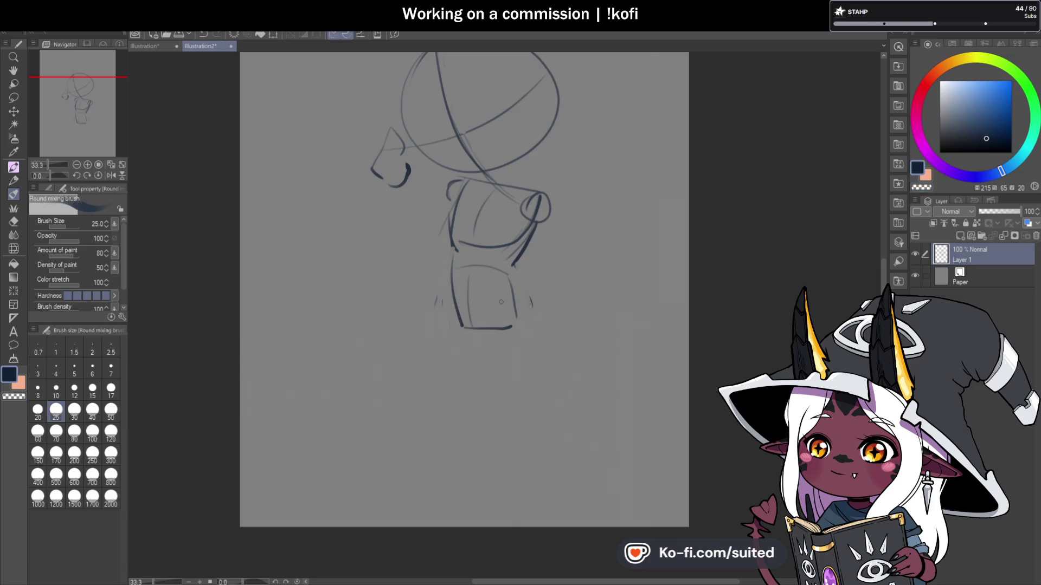
pyautogui.moveTo(522, 264)
pyautogui.mouseDown()
pyautogui.moveTo(544, 298)
pyautogui.moveTo(462, 310)
pyautogui.mouseUp()
pyautogui.scroll(-2, 607, 228)
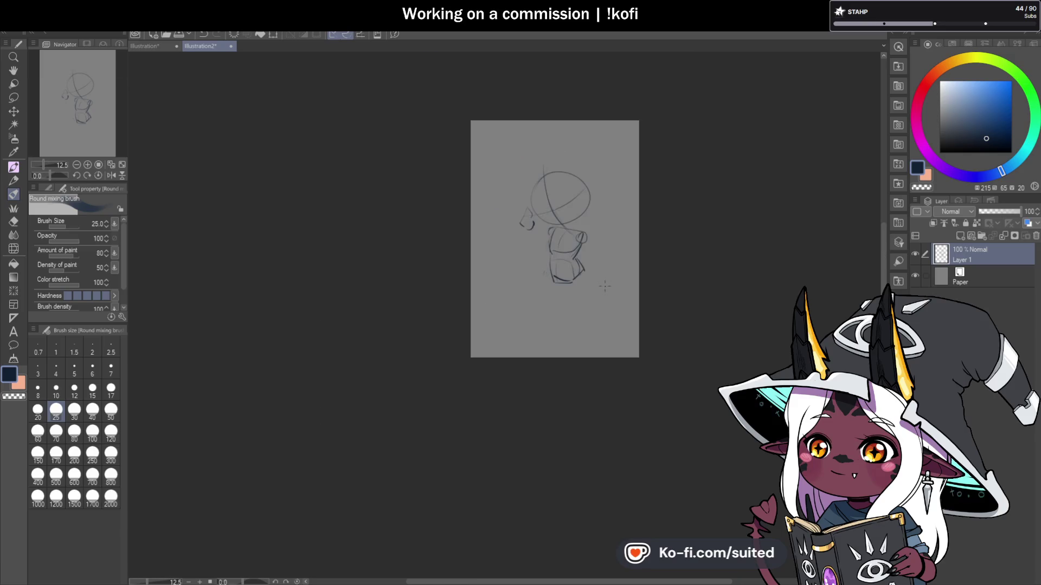
pyautogui.scroll(1, 600, 260)
pyautogui.hotkey('ctrl', 'z')
pyautogui.hotkey('ctrl', 'z')
pyautogui.hotkey('ctrl', 'z')
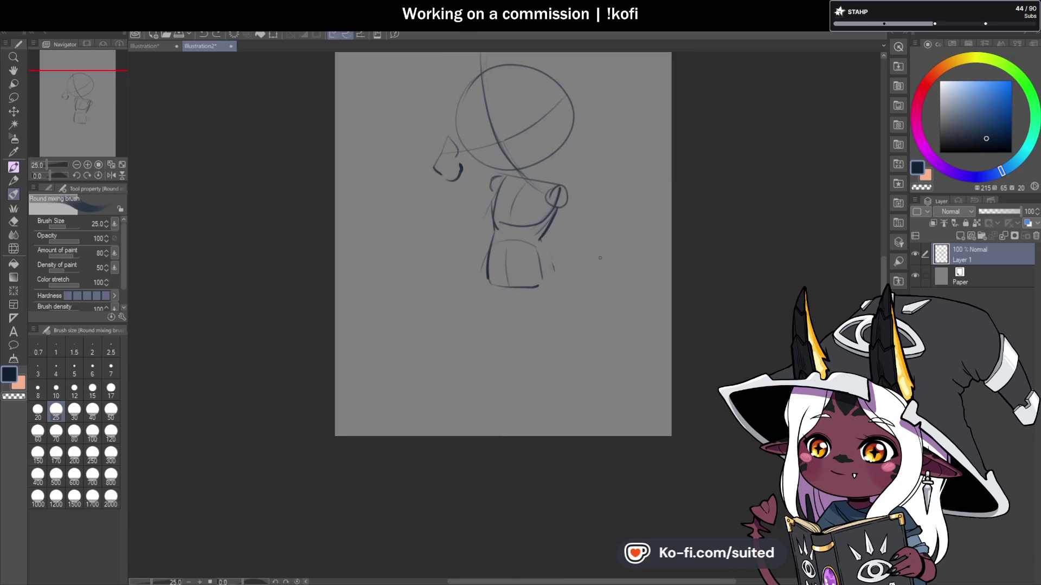
# Step: Paint out the lower body box with a size 120 brush, then return to size 25
pyautogui.scroll(1, 550, 247)
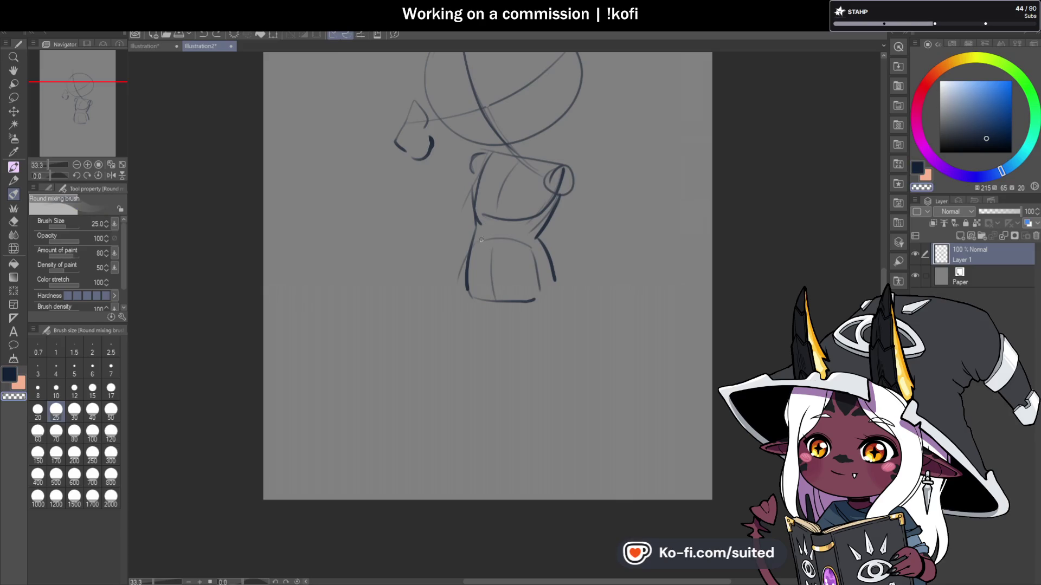
pyautogui.click(110, 431)
pyautogui.moveTo(515, 258)
pyautogui.mouseDown()
pyautogui.moveTo(477, 271)
pyautogui.moveTo(553, 239)
pyautogui.moveTo(558, 208)
pyautogui.mouseUp()
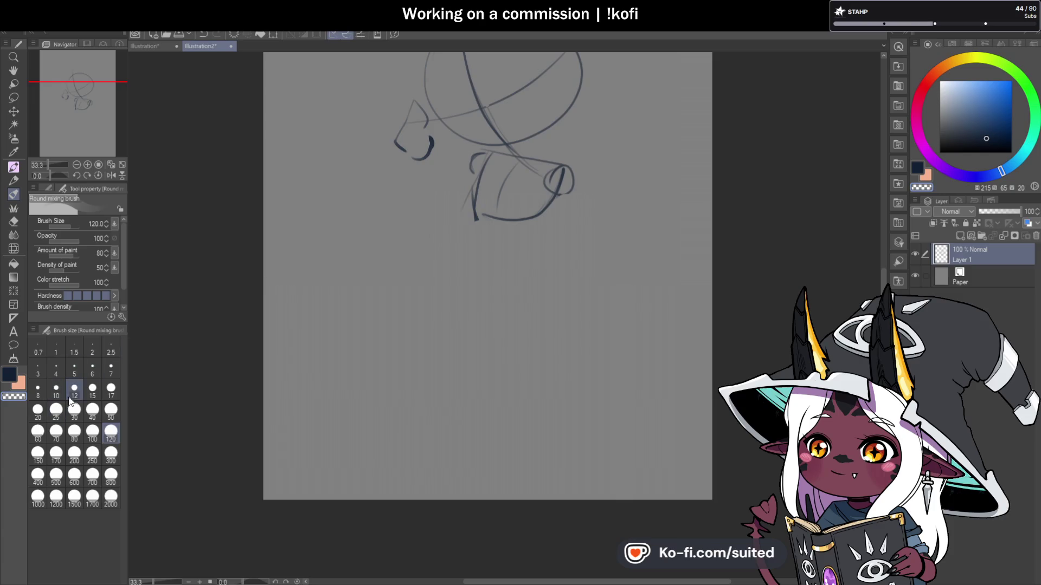
pyautogui.click(56, 412)
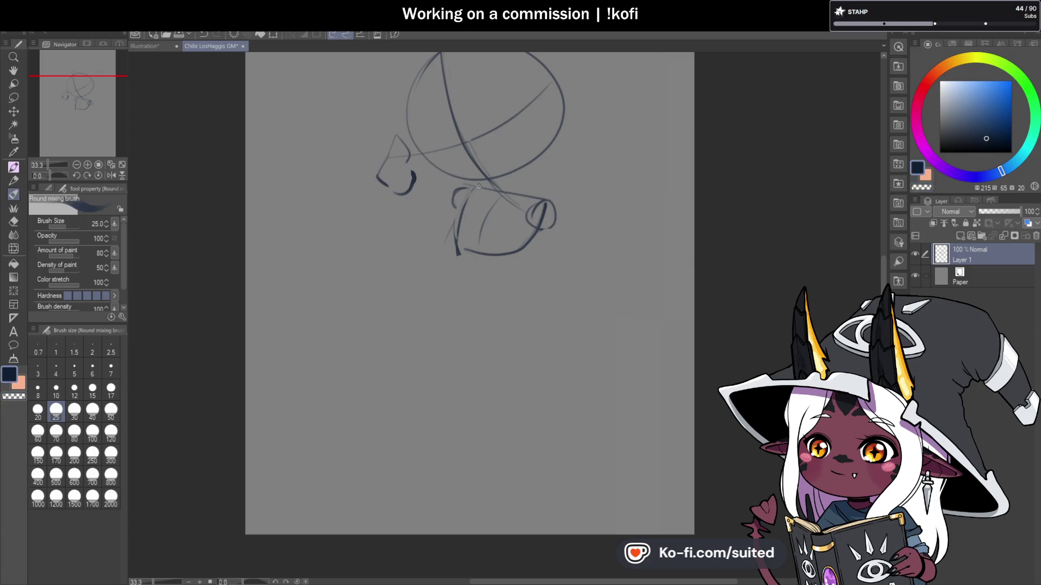
# Step: Retrace the torso sides and sketch a new hip box below it
pyautogui.moveTo(478, 186); pyautogui.dragTo(457, 248)
pyautogui.moveTo(537, 204); pyautogui.dragTo(489, 252)
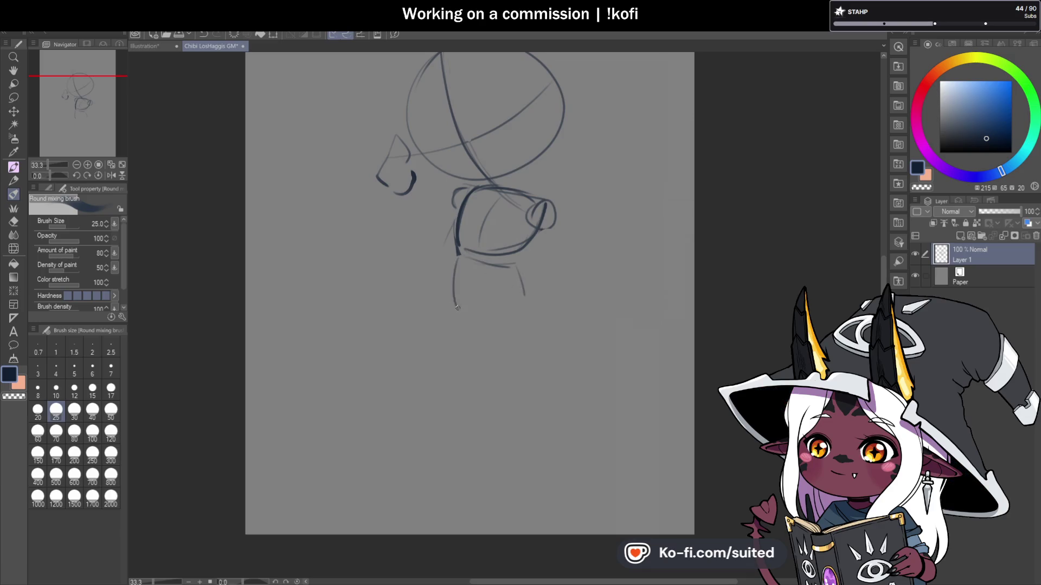
pyautogui.moveTo(477, 262); pyautogui.dragTo(535, 297)
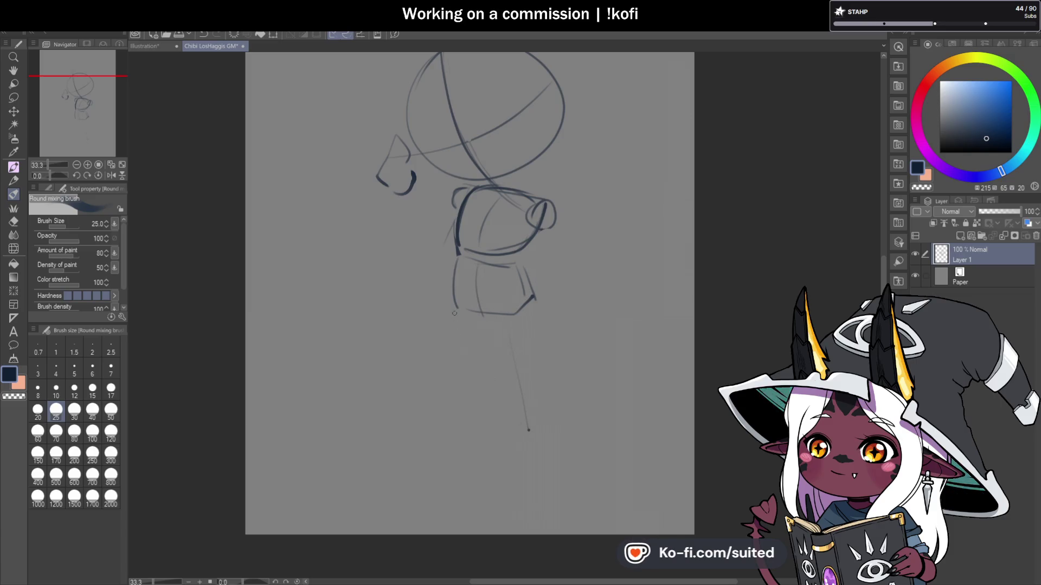
pyautogui.moveTo(456, 316); pyautogui.dragTo(458, 415)
pyautogui.scroll(-1, 494, 347)
pyautogui.scroll(1, 546, 396)
pyautogui.hotkey('ctrl', 'z')
pyautogui.hotkey('ctrl', 'z')
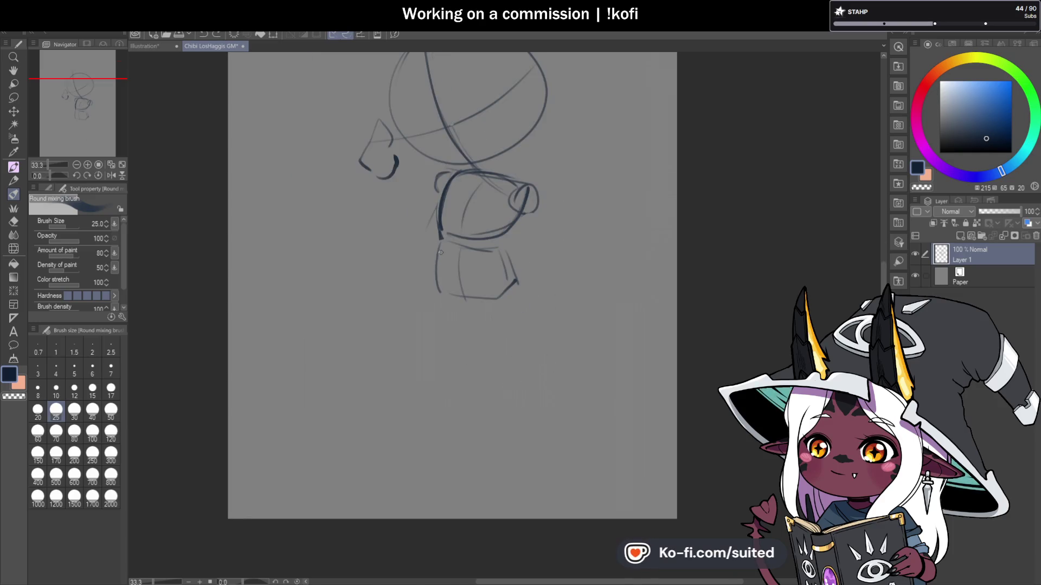
# Step: Sketch the extended leg as a long diagonal line down from the hip
pyautogui.moveTo(489, 294); pyautogui.dragTo(536, 415)
pyautogui.moveTo(436, 247)
pyautogui.mouseDown()
pyautogui.moveTo(409, 321)
pyautogui.moveTo(466, 330)
pyautogui.mouseUp()
pyautogui.scroll(-1, 445, 314)
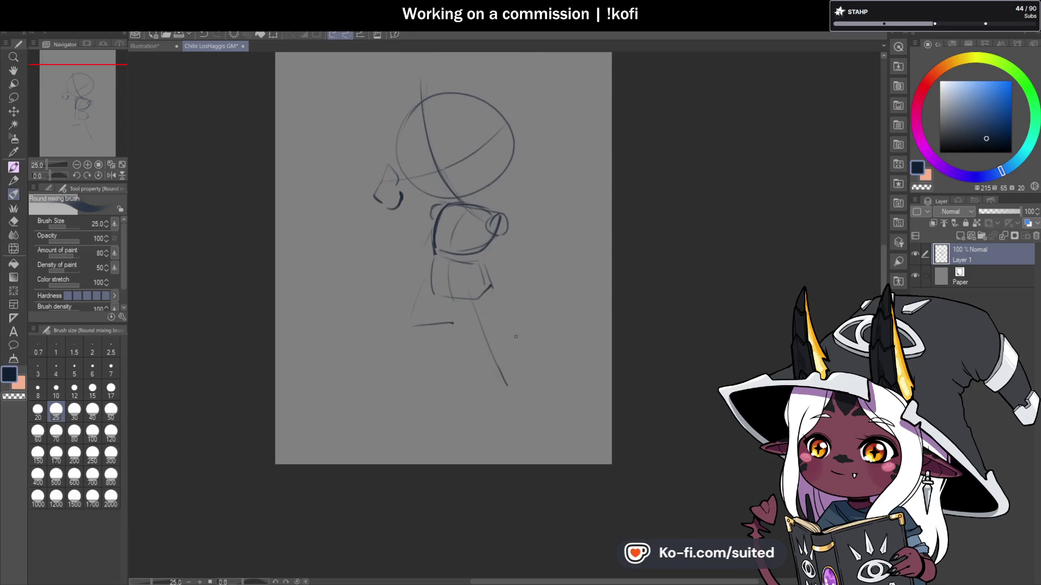
pyautogui.scroll(1, 460, 295)
pyautogui.moveTo(437, 274); pyautogui.dragTo(480, 360)
pyautogui.hotkey('ctrl', 'z')
pyautogui.moveTo(445, 288); pyautogui.dragTo(479, 351)
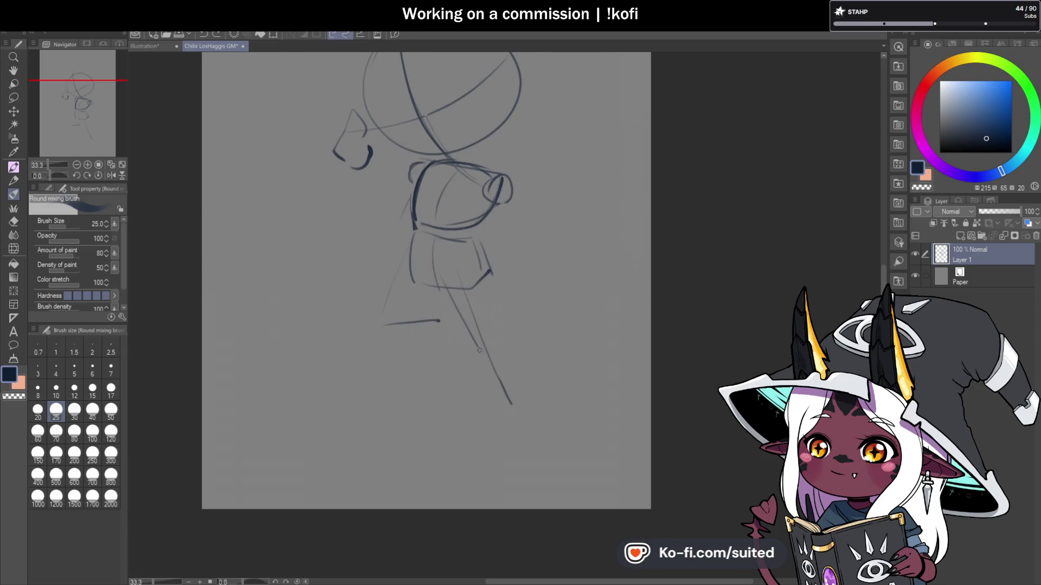
pyautogui.moveTo(481, 280); pyautogui.dragTo(502, 367)
pyautogui.hotkey('ctrl', 'z')
pyautogui.moveTo(483, 286); pyautogui.dragTo(515, 392)
# Step: Sketch the bent left leg and foot, then redraw the right leg's ankle and pointed foot
pyautogui.moveTo(424, 246)
pyautogui.mouseDown()
pyautogui.moveTo(369, 312)
pyautogui.moveTo(429, 292)
pyautogui.moveTo(384, 312)
pyautogui.mouseUp()
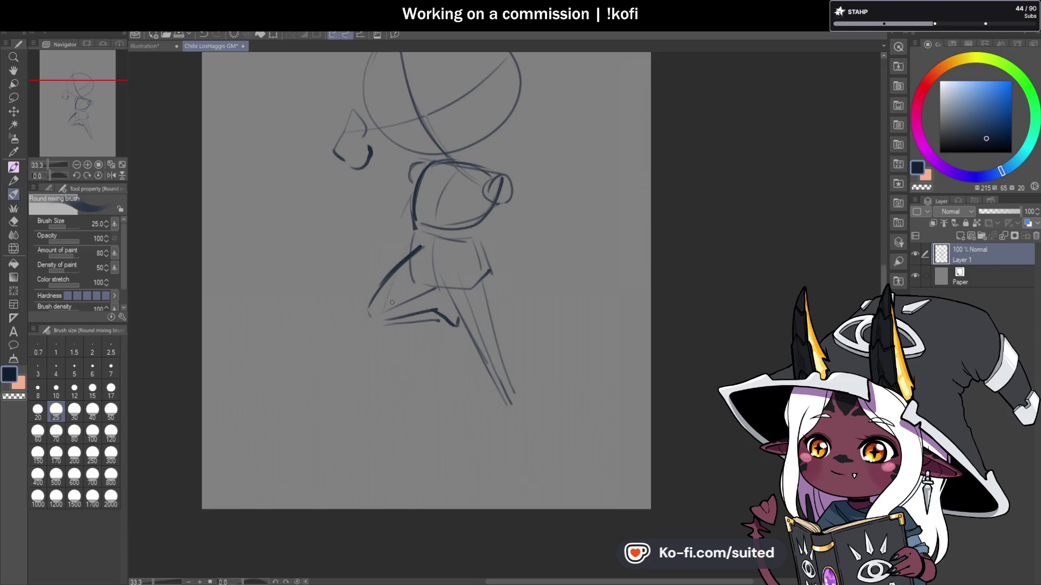
pyautogui.moveTo(386, 313); pyautogui.dragTo(444, 288)
pyautogui.press('c')
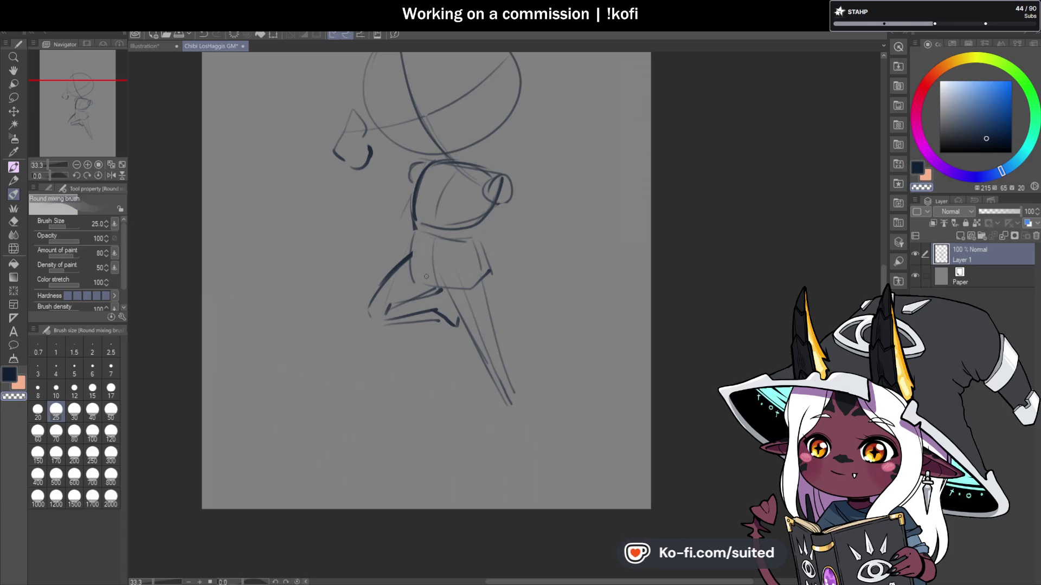
pyautogui.press('c')
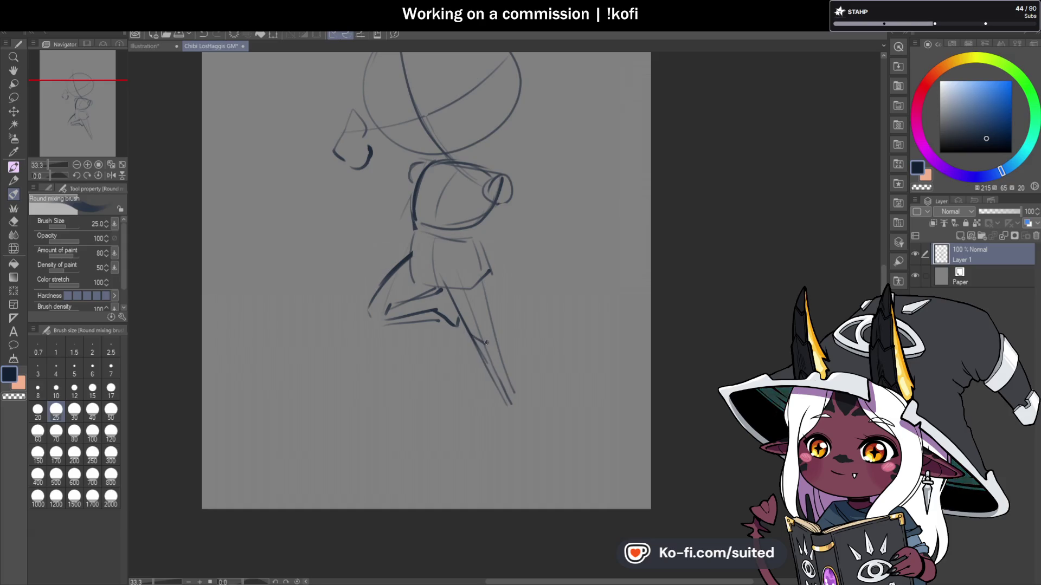
pyautogui.moveTo(480, 246); pyautogui.dragTo(485, 344)
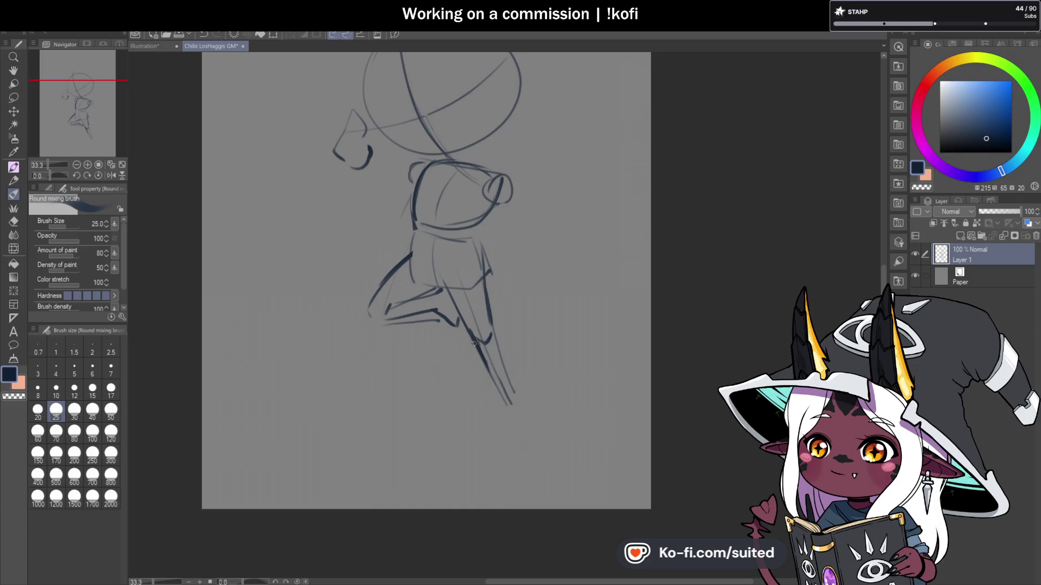
pyautogui.hotkey('ctrl', 'z')
pyautogui.moveTo(490, 380)
pyautogui.mouseDown()
pyautogui.moveTo(504, 374)
pyautogui.moveTo(508, 414)
pyautogui.mouseUp()
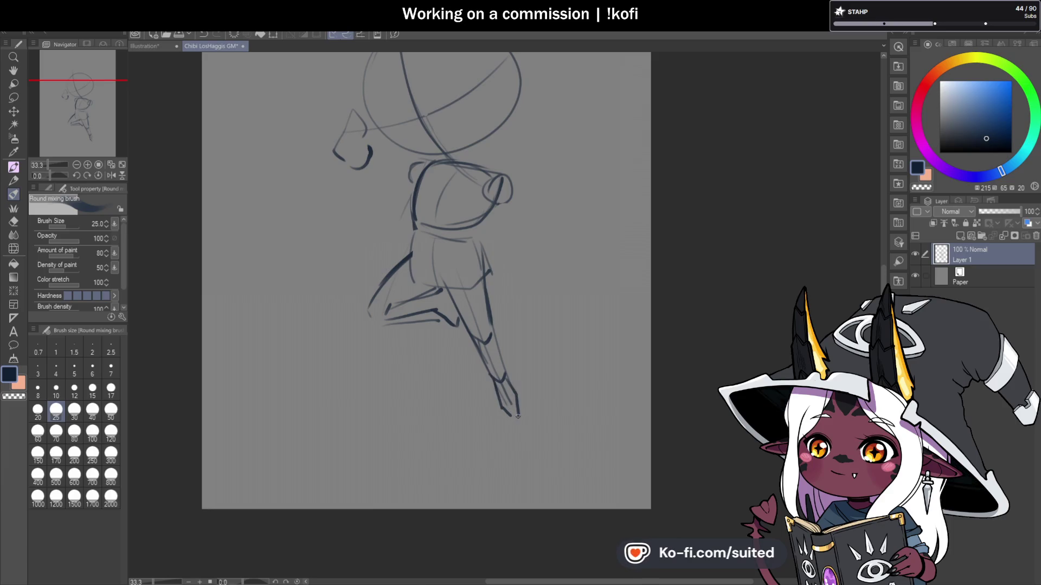
pyautogui.scroll(-1, 536, 274)
# Step: Sketch both arms, one raised from the cheek and one from the shoulder
pyautogui.scroll(1, 524, 189)
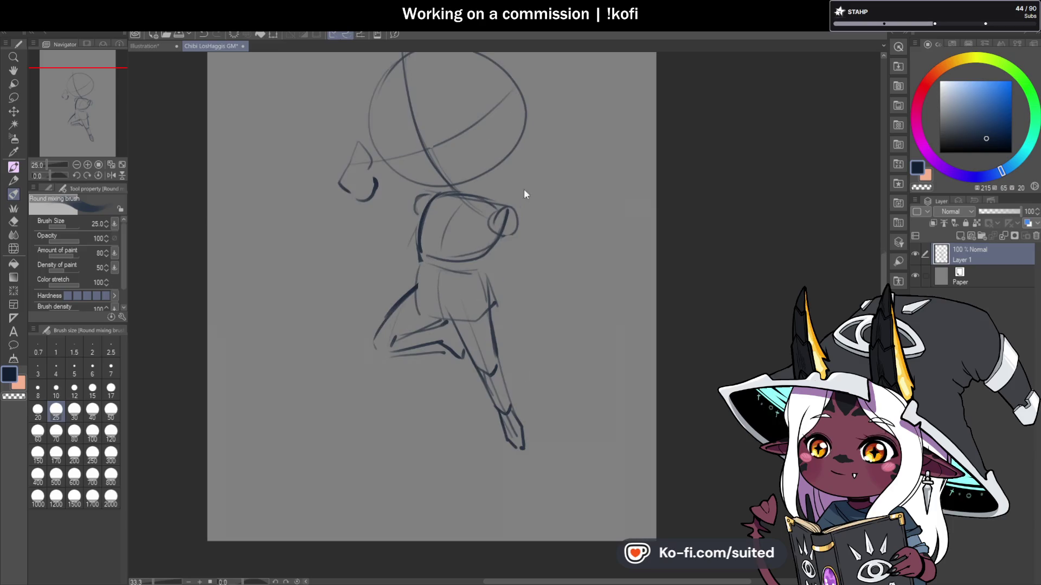
pyautogui.moveTo(503, 207)
pyautogui.mouseDown()
pyautogui.moveTo(510, 235)
pyautogui.moveTo(495, 230)
pyautogui.moveTo(508, 226)
pyautogui.mouseUp()
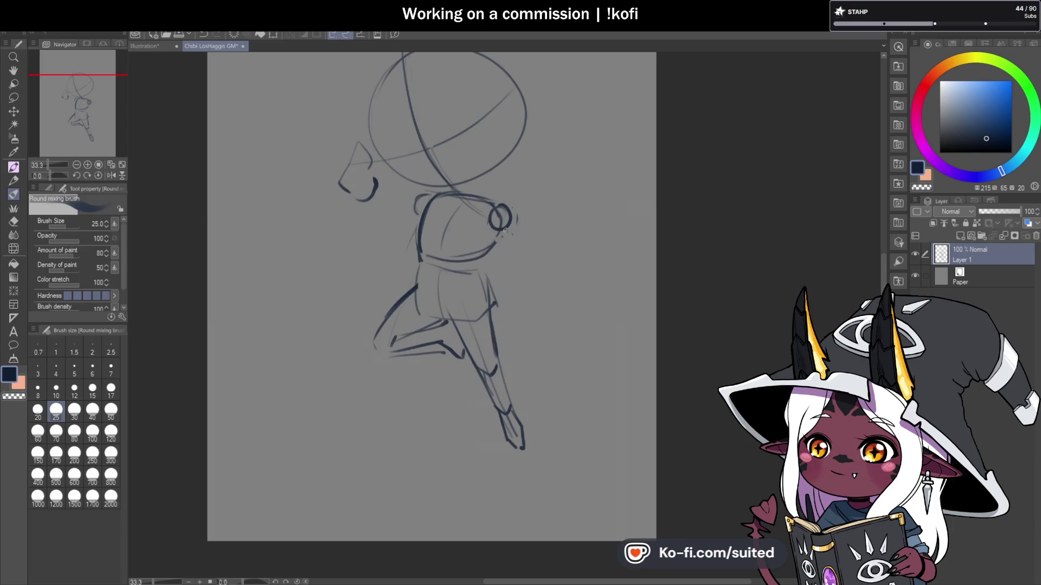
pyautogui.moveTo(531, 304); pyautogui.dragTo(534, 307)
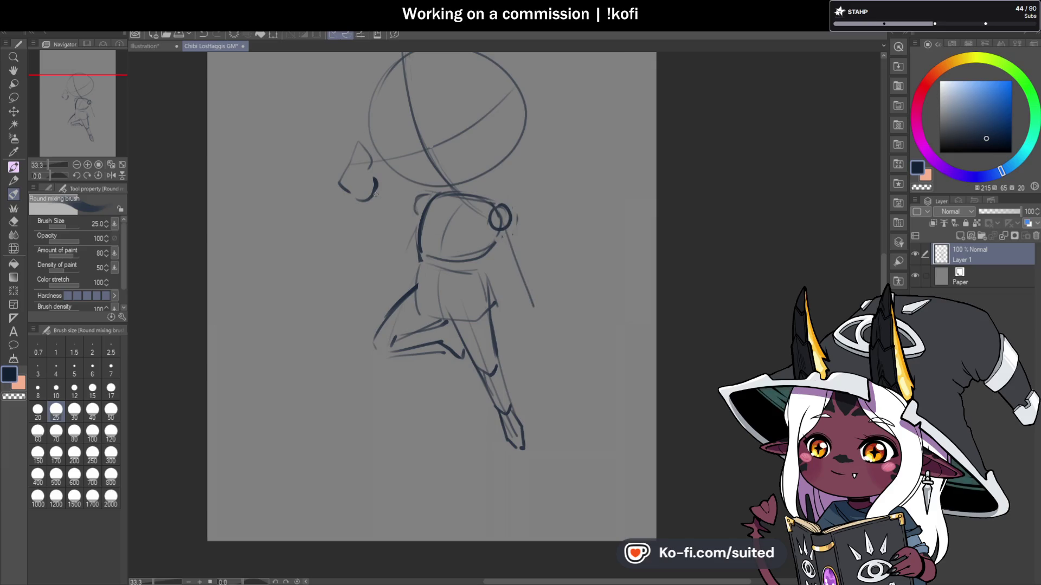
pyautogui.moveTo(363, 205); pyautogui.dragTo(394, 247)
pyautogui.hotkey('ctrl', 'z')
pyautogui.moveTo(362, 206)
pyautogui.mouseDown()
pyautogui.moveTo(400, 243)
pyautogui.moveTo(415, 229)
pyautogui.mouseUp()
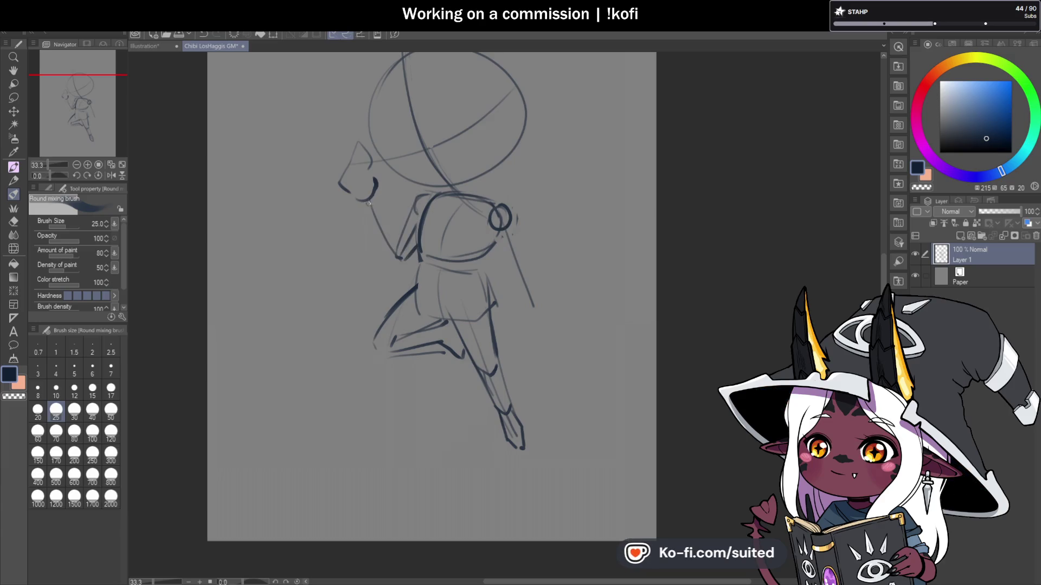
pyautogui.moveTo(373, 202)
pyautogui.mouseDown()
pyautogui.moveTo(404, 238)
pyautogui.moveTo(392, 260)
pyautogui.mouseUp()
pyautogui.moveTo(497, 230)
pyautogui.mouseDown()
pyautogui.moveTo(519, 279)
pyautogui.moveTo(520, 252)
pyautogui.mouseUp()
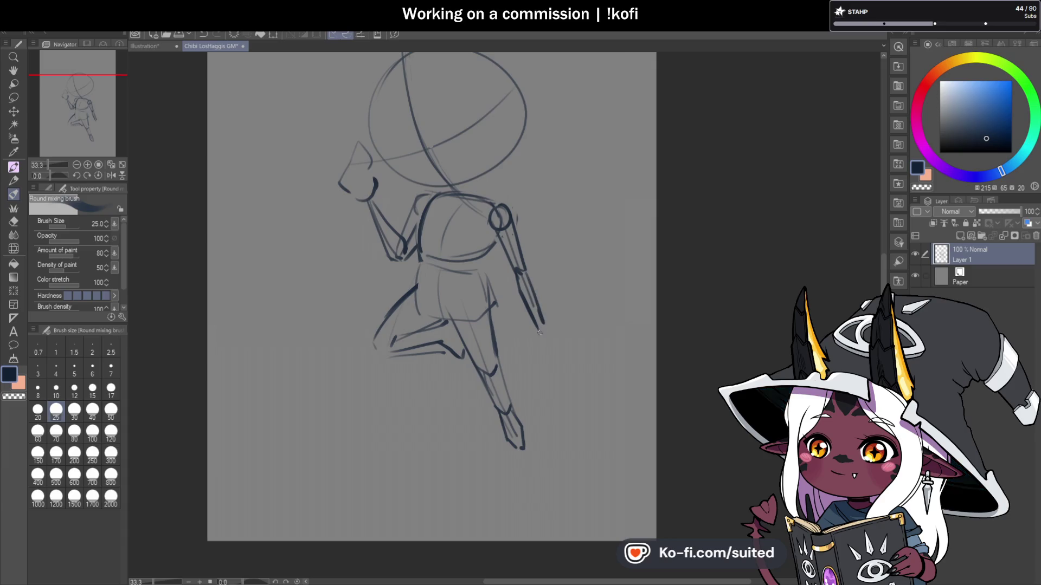
pyautogui.scroll(-1, 553, 303)
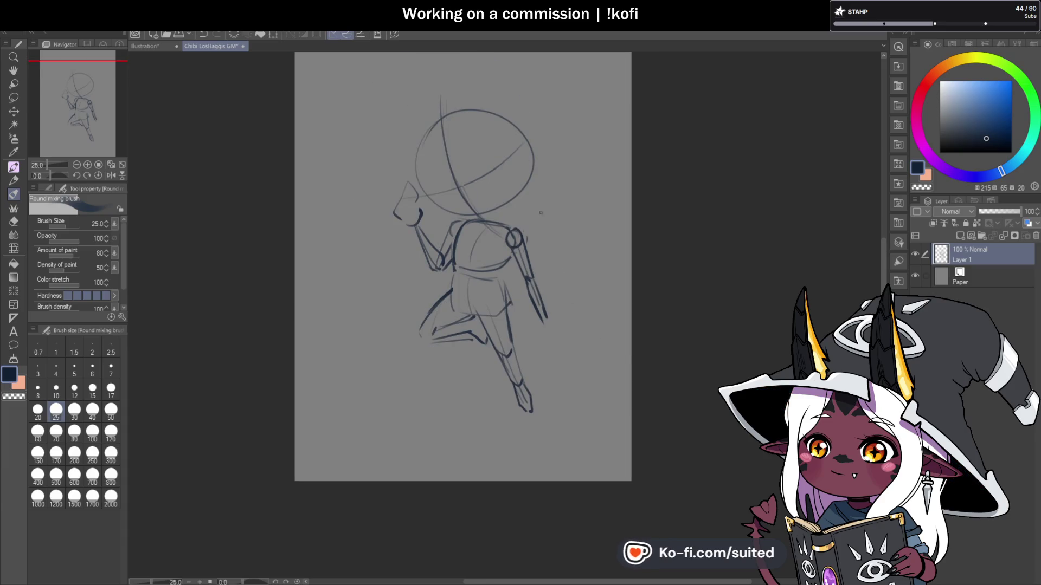
pyautogui.scroll(-1, 540, 213)
pyautogui.scroll(2, 561, 235)
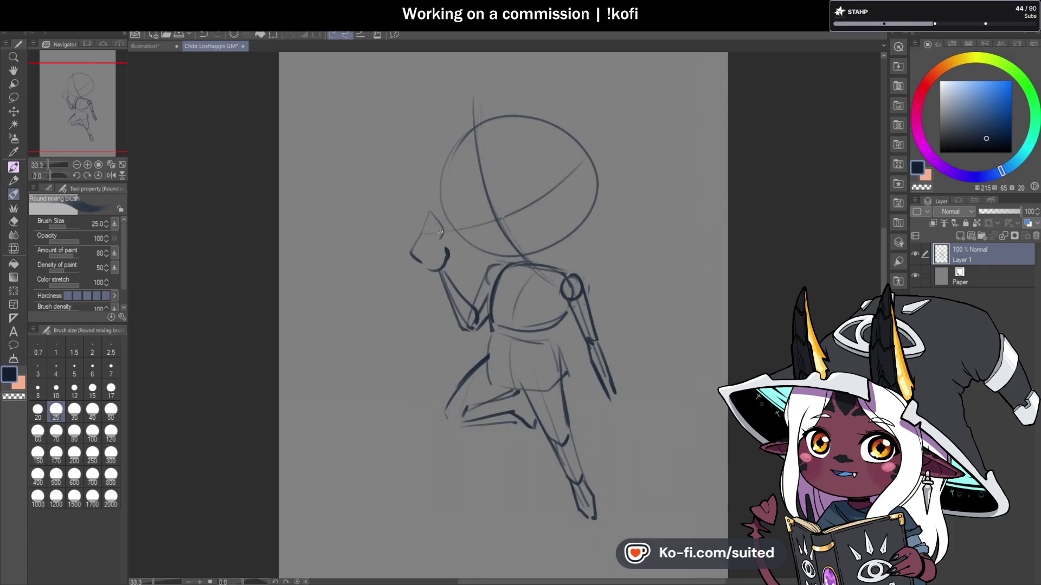
# Step: Lasso-delete the old hand sketch by the cheek, then select the head for scaling
pyautogui.press('m')
pyautogui.moveTo(434, 201)
pyautogui.mouseDown()
pyautogui.moveTo(421, 277)
pyautogui.moveTo(455, 261)
pyautogui.mouseUp()
pyautogui.press('Delete')
pyautogui.hotkey('ctrl', 'd')
pyautogui.moveTo(602, 112)
pyautogui.mouseDown()
pyautogui.moveTo(448, 232)
pyautogui.moveTo(524, 258)
pyautogui.moveTo(549, 278)
pyautogui.moveTo(616, 196)
pyautogui.moveTo(621, 165)
pyautogui.moveTo(632, 169)
pyautogui.moveTo(581, 201)
pyautogui.mouseUp()
pyautogui.hotkey('ctrl', 't')
# Step: Commit the 105% head enlargement and return to the sketching brush
pyautogui.click(494, 307)
pyautogui.hotkey('ctrl', 'd')
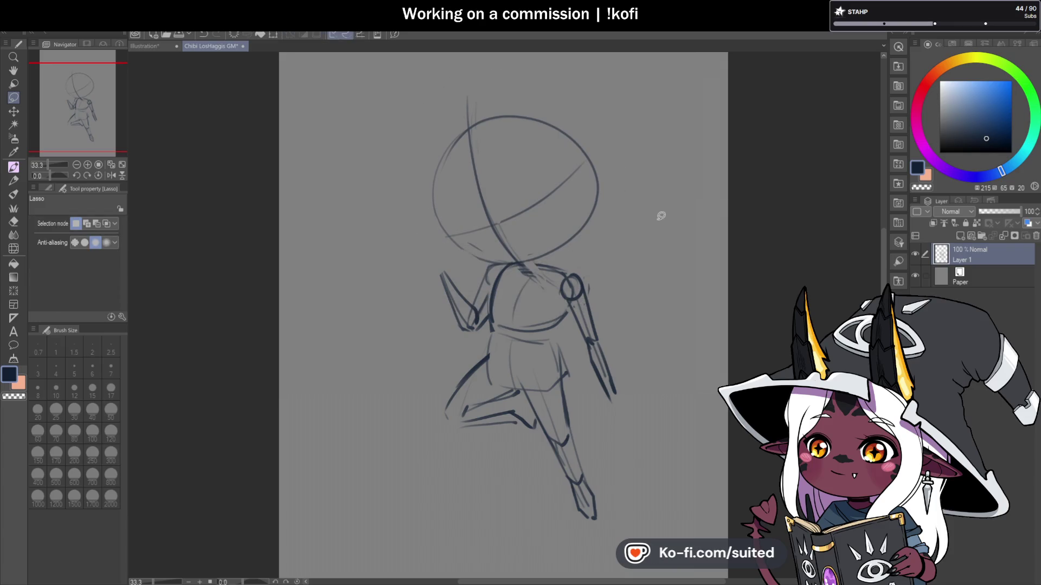
pyautogui.press('b')
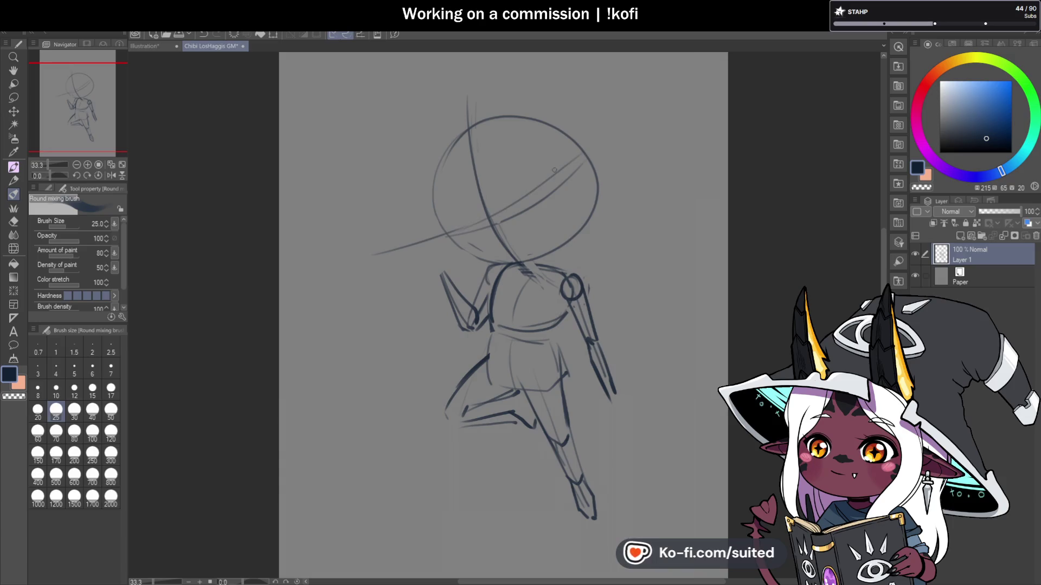
pyautogui.moveTo(519, 197); pyautogui.dragTo(624, 154)
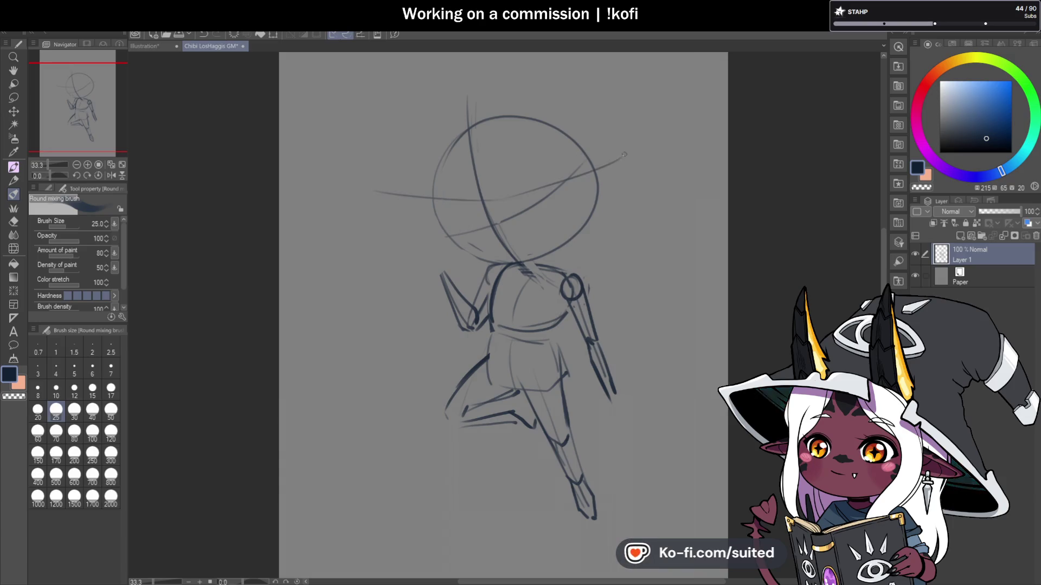
pyautogui.moveTo(433, 198); pyautogui.dragTo(353, 187)
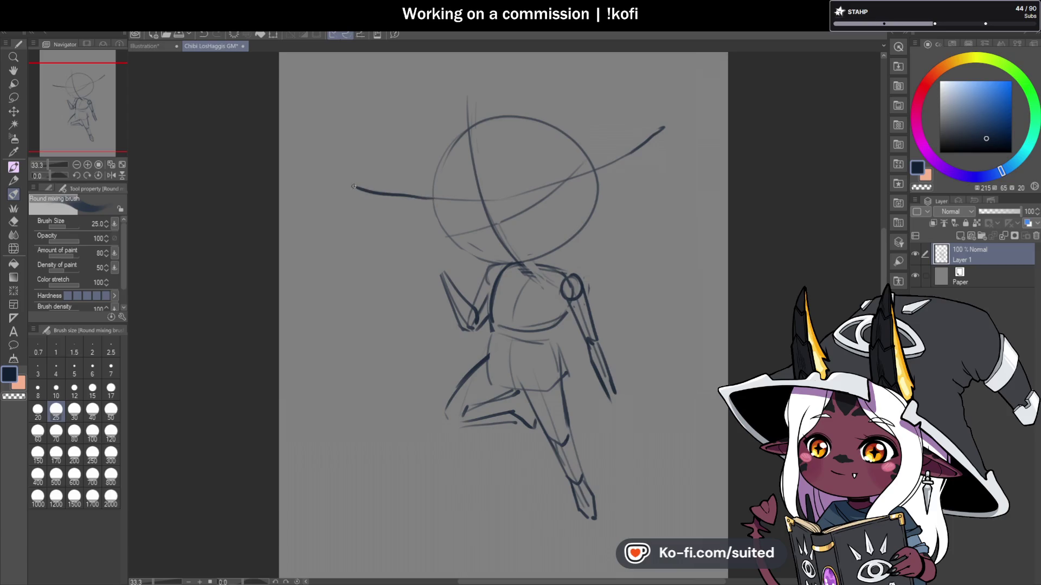
pyautogui.hotkey('ctrl', 'z')
pyautogui.hotkey('ctrl', 'z')
pyautogui.hotkey('ctrl', 'z')
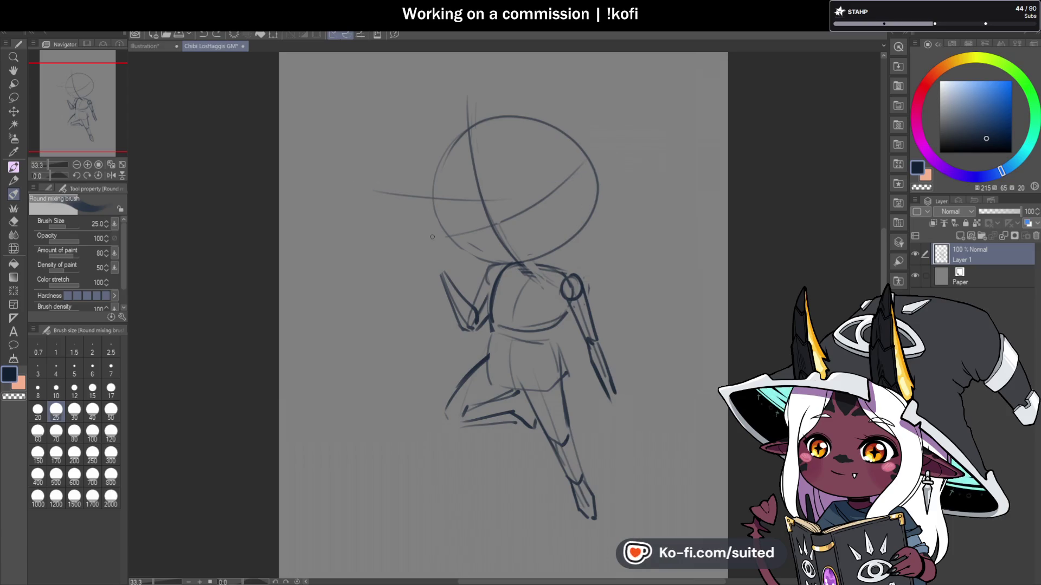
# Step: Retrace the head's left edge, lower-left outline and top in bold dark strokes
pyautogui.moveTo(477, 260)
pyautogui.mouseDown()
pyautogui.moveTo(441, 212)
pyautogui.moveTo(440, 184)
pyautogui.moveTo(504, 115)
pyautogui.mouseUp()
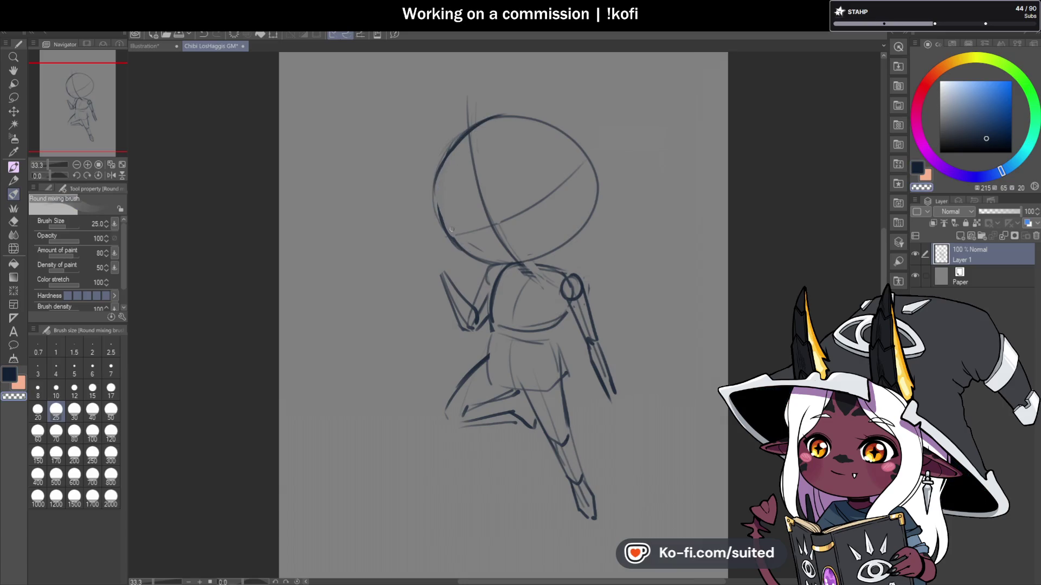
pyautogui.moveTo(435, 216); pyautogui.dragTo(476, 262)
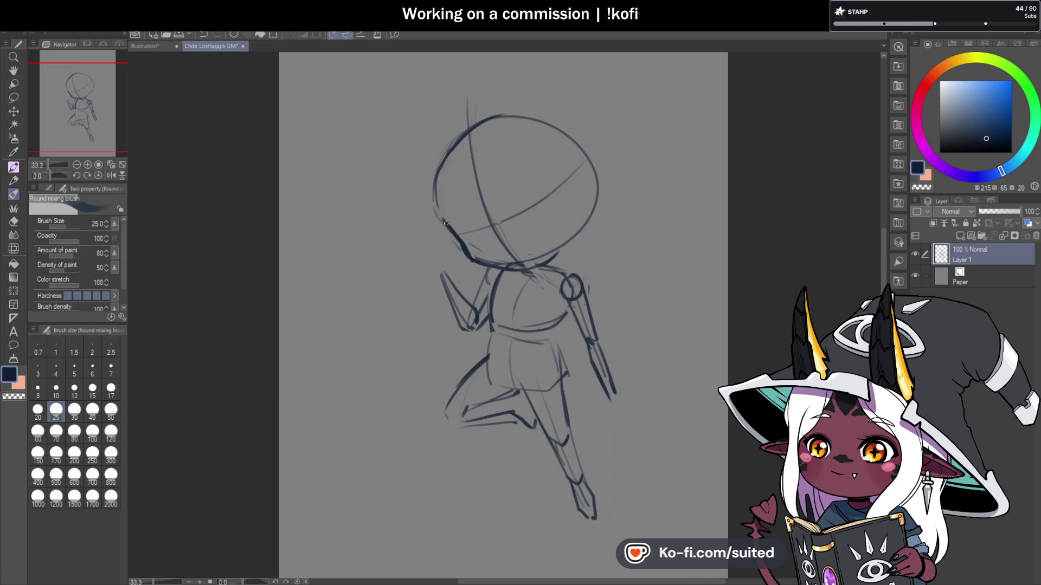
pyautogui.moveTo(451, 140)
pyautogui.mouseDown()
pyautogui.moveTo(439, 220)
pyautogui.moveTo(470, 257)
pyautogui.mouseUp()
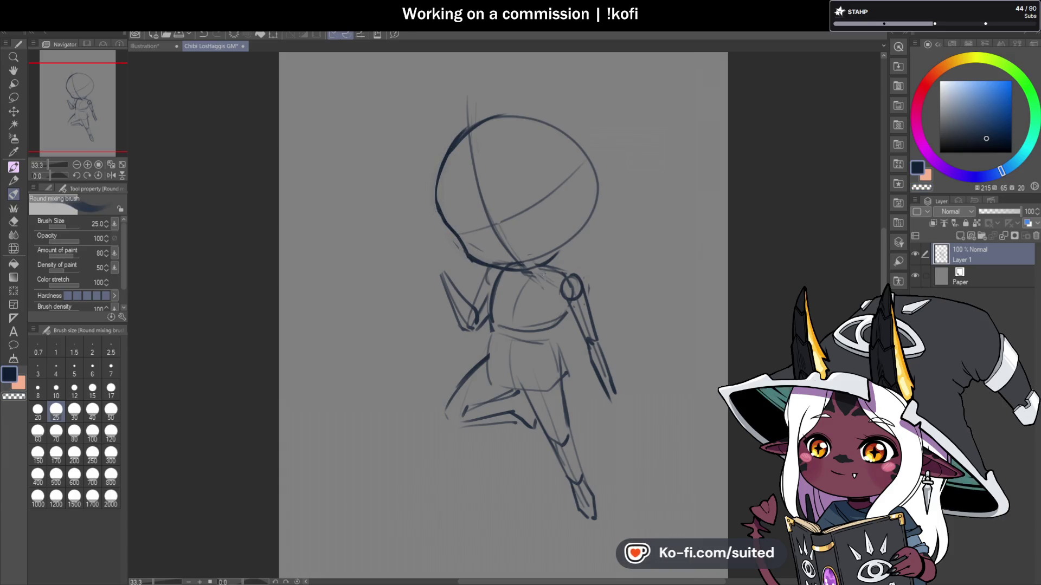
pyautogui.moveTo(455, 136)
pyautogui.mouseDown()
pyautogui.moveTo(556, 115)
pyautogui.moveTo(590, 186)
pyautogui.moveTo(582, 232)
pyautogui.mouseUp()
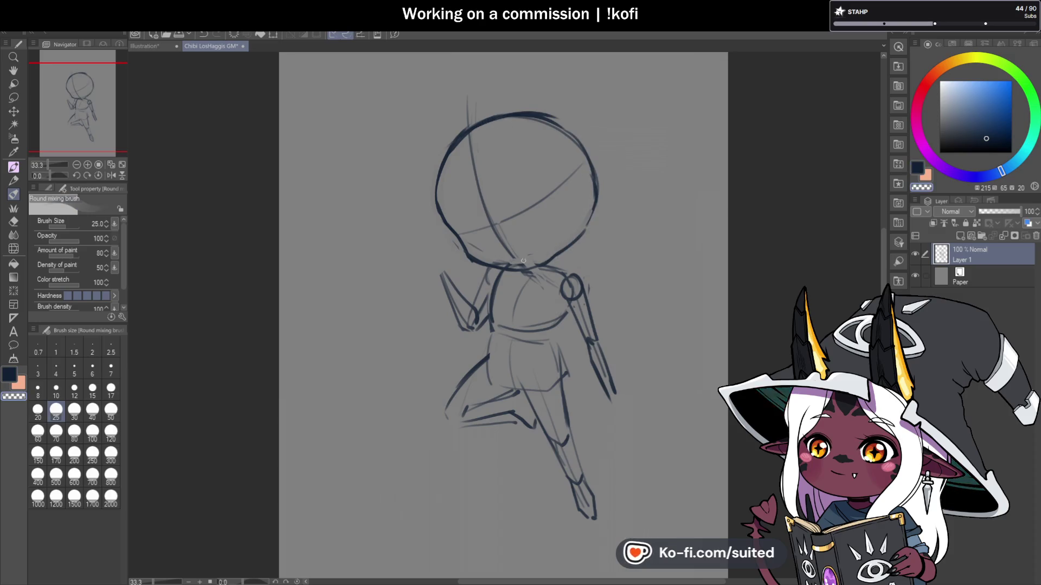
pyautogui.scroll(1, 577, 259)
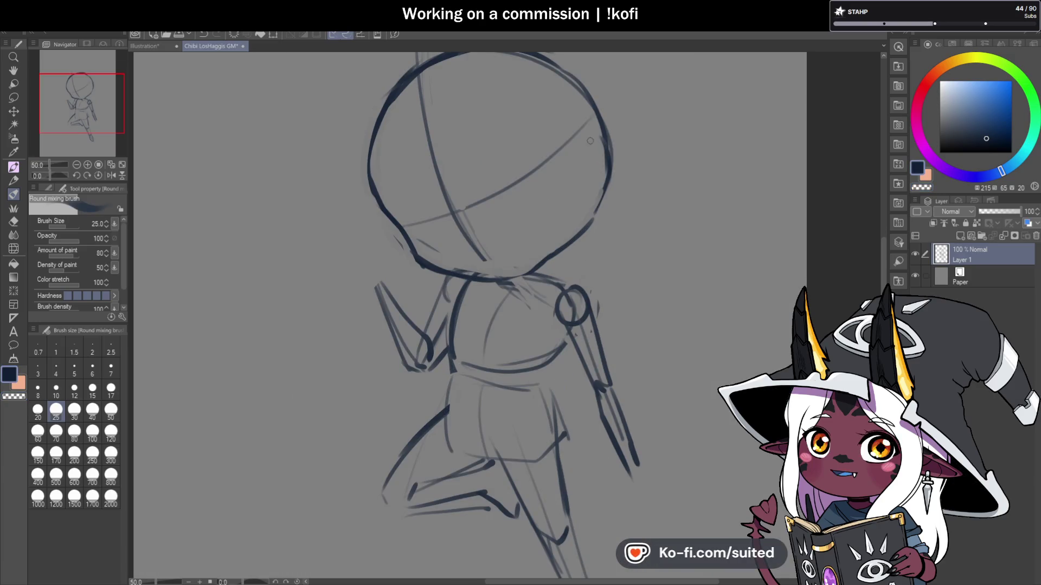
pyautogui.moveTo(565, 152); pyautogui.dragTo(581, 118)
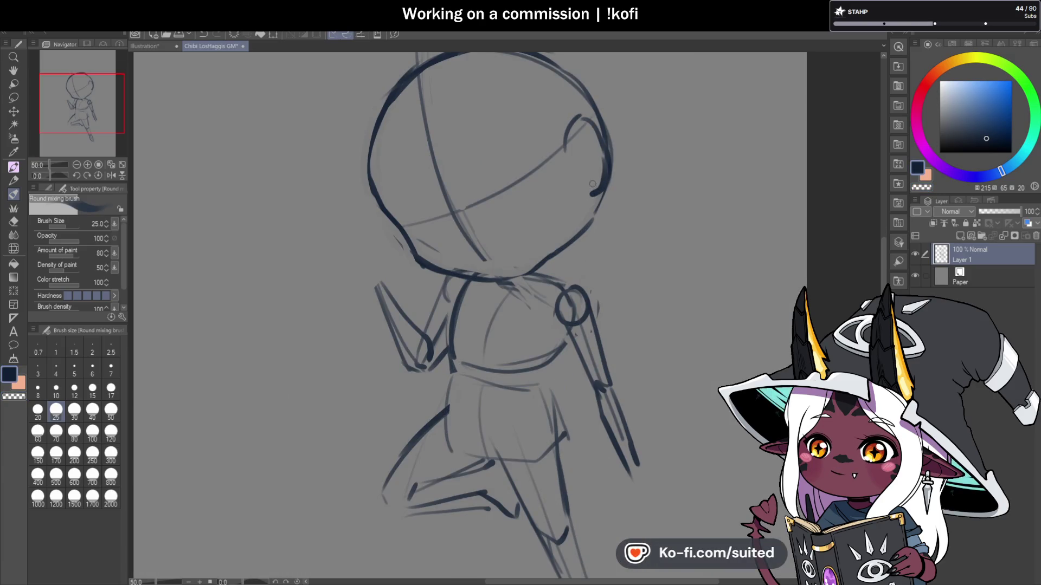
pyautogui.scroll(-2, 602, 173)
pyautogui.scroll(2, 520, 262)
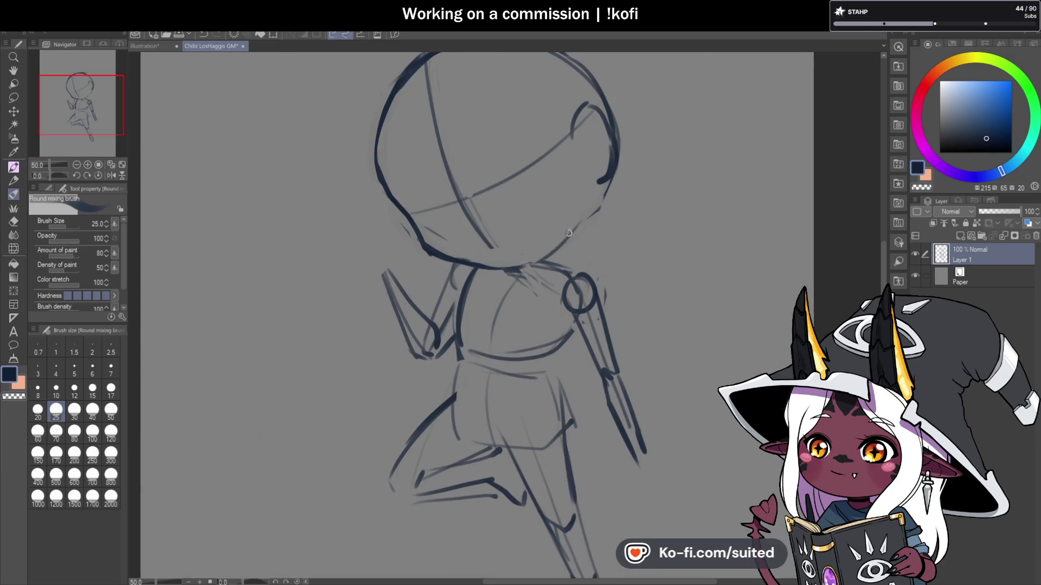
# Step: Erase stray strokes at the head's upper and lower right with transparent colour
pyautogui.press('c')
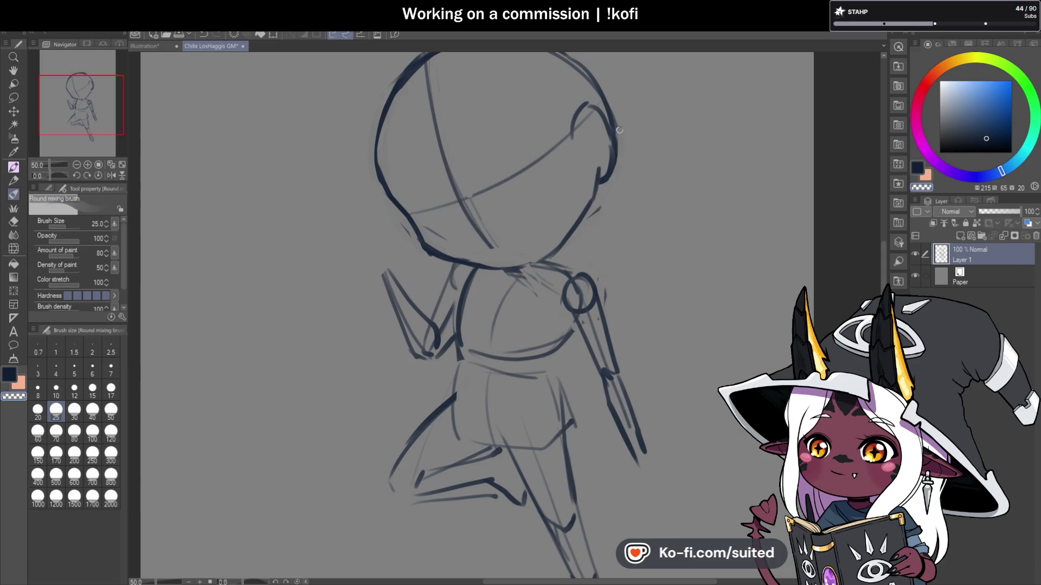
pyautogui.moveTo(578, 138); pyautogui.dragTo(591, 105)
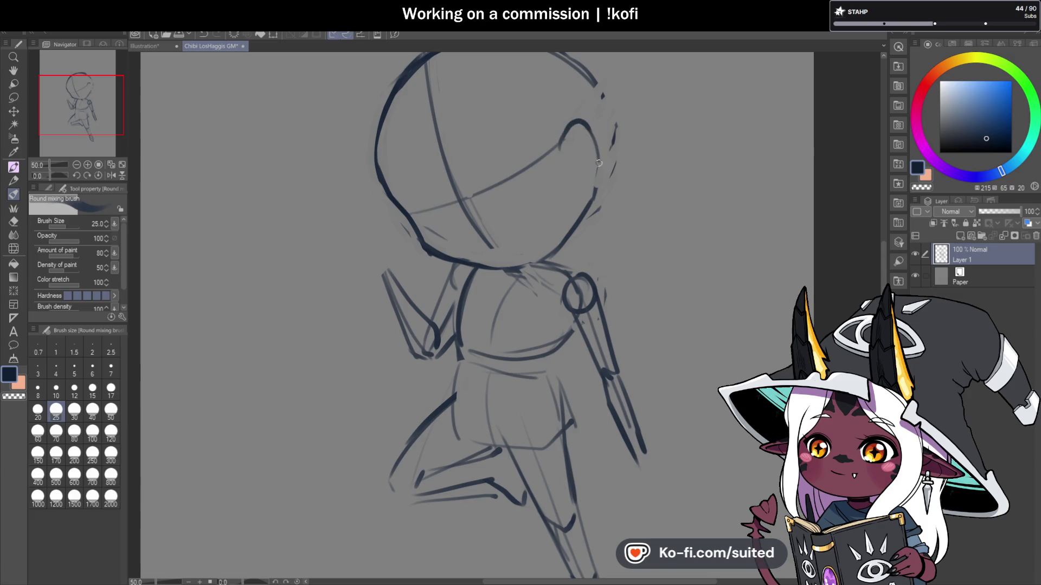
pyautogui.moveTo(596, 182)
pyautogui.mouseDown()
pyautogui.moveTo(592, 211)
pyautogui.moveTo(557, 261)
pyautogui.mouseUp()
pyautogui.moveTo(577, 124)
pyautogui.mouseDown()
pyautogui.moveTo(541, 91)
pyautogui.moveTo(568, 127)
pyautogui.mouseUp()
# Step: Flip the canvas horizontally and zoom out to check the figure, then begin lassoing the head
pyautogui.hotkey('ctrl', '-')
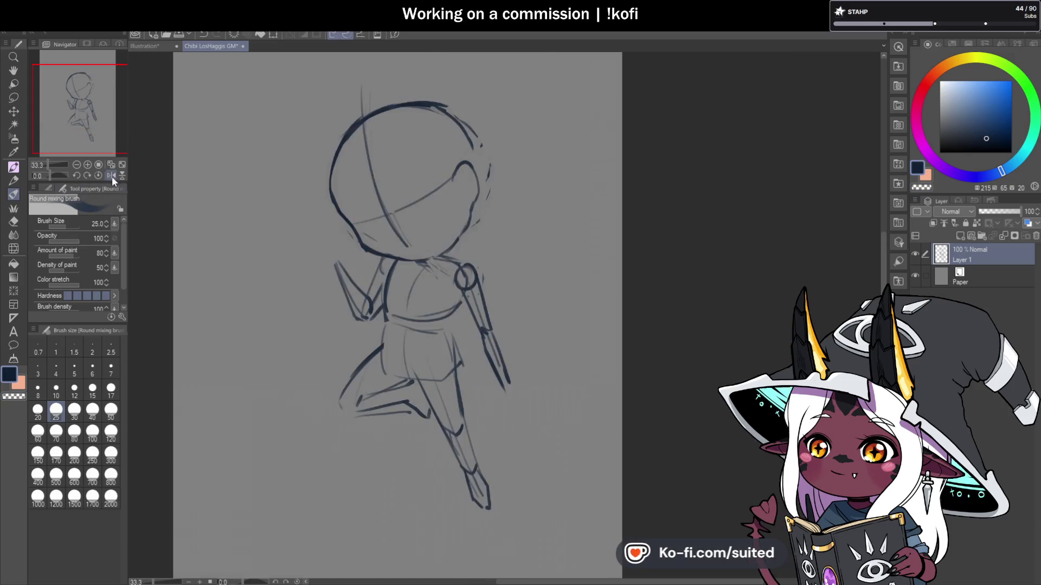
pyautogui.click(111, 175)
pyautogui.hotkey('ctrl', '-')
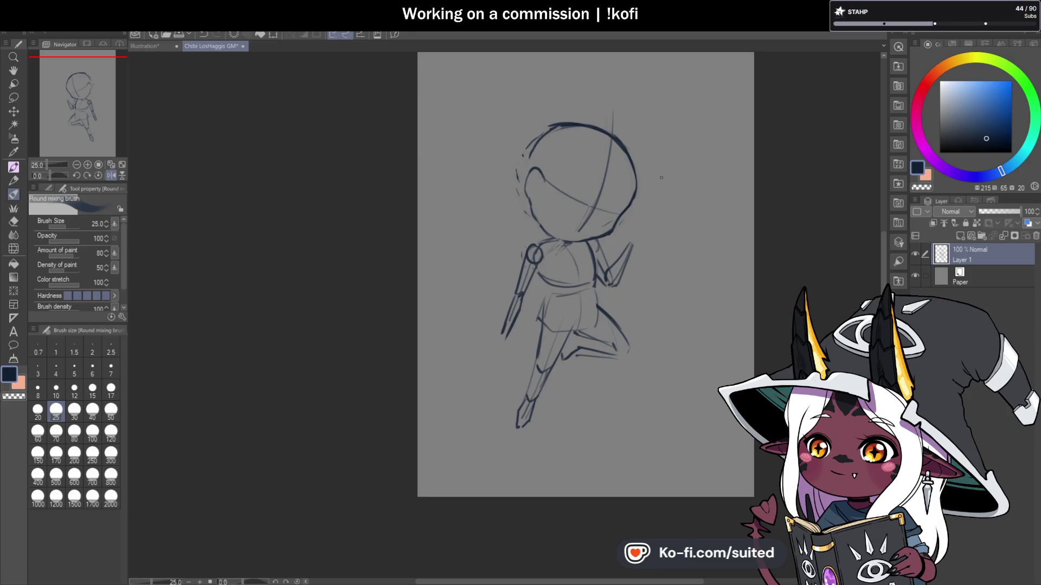
pyautogui.hotkey('ctrl', '+')
pyautogui.hotkey('ctrl', '+')
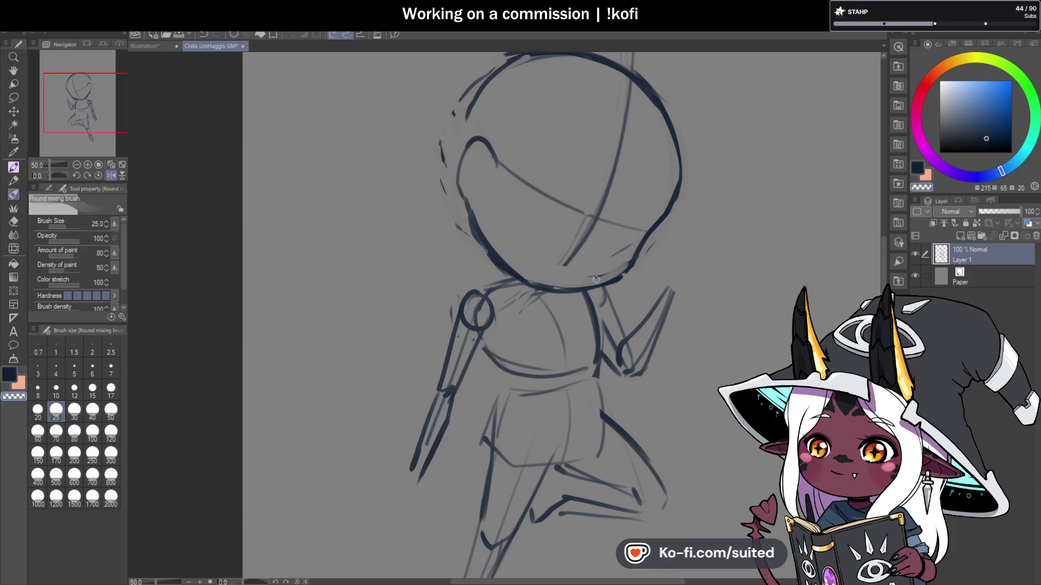
pyautogui.hotkey('ctrl', '-')
pyautogui.press('m')
pyautogui.moveTo(648, 115); pyautogui.dragTo(534, 94)
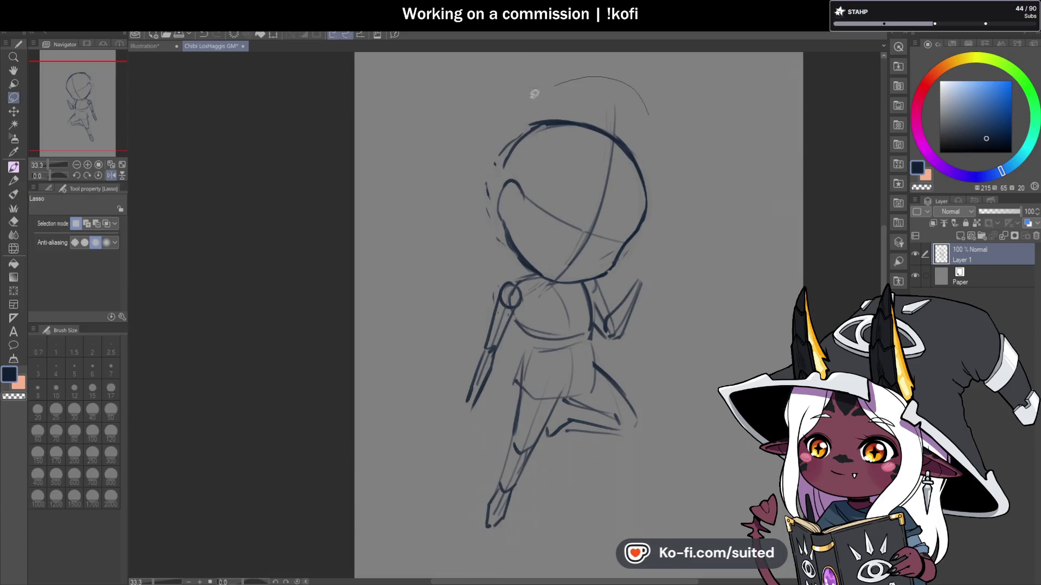
# Step: Close the head outline, then enlarge the head to 102% and nudge it up and right
pyautogui.moveTo(601, 279); pyautogui.dragTo(650, 105)
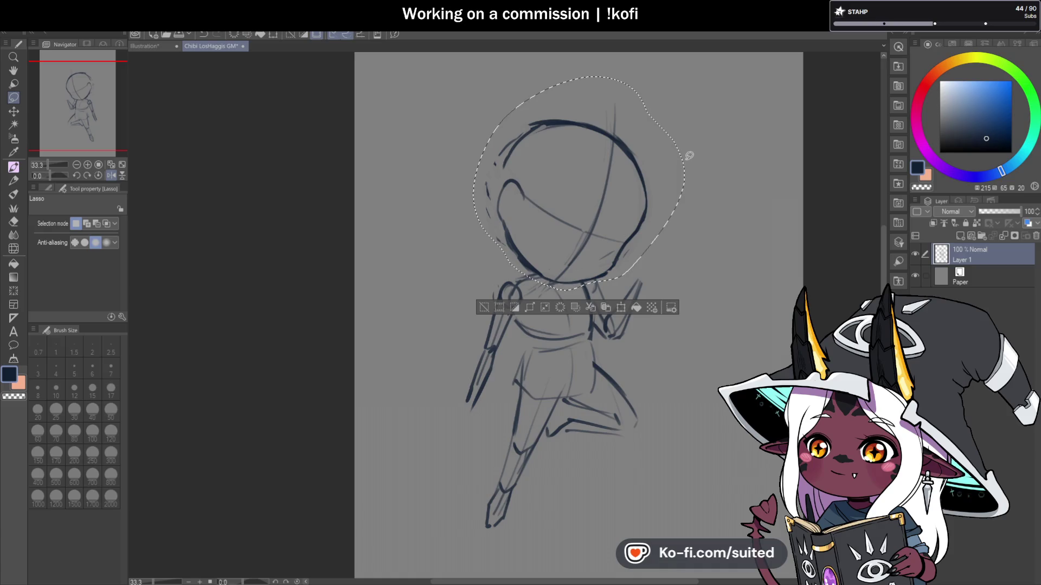
pyautogui.hotkey('ctrl', 't')
pyautogui.moveTo(685, 76); pyautogui.dragTo(693, 74)
pyautogui.moveTo(680, 161); pyautogui.dragTo(686, 157)
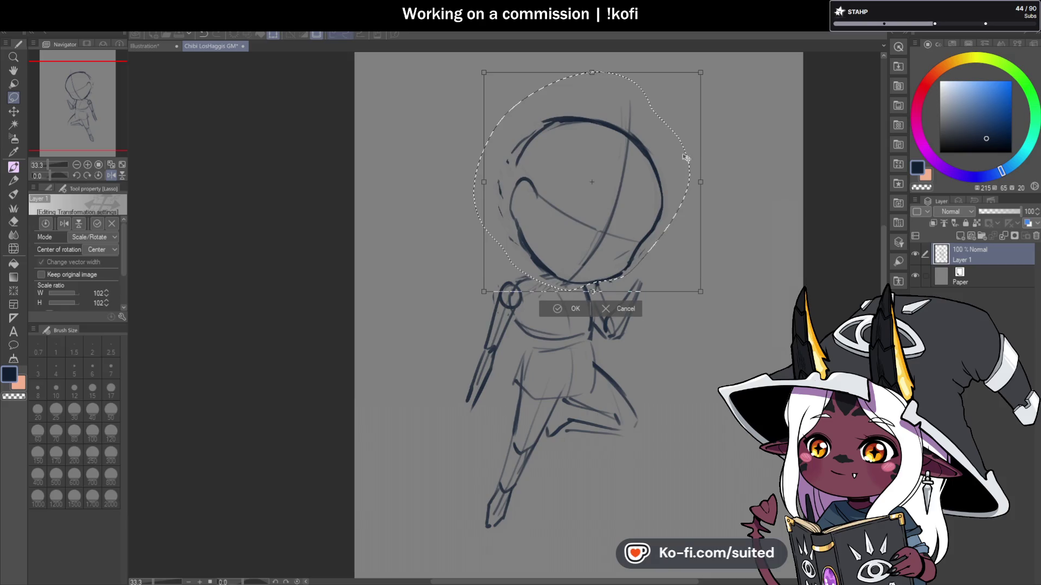
pyautogui.click(575, 309)
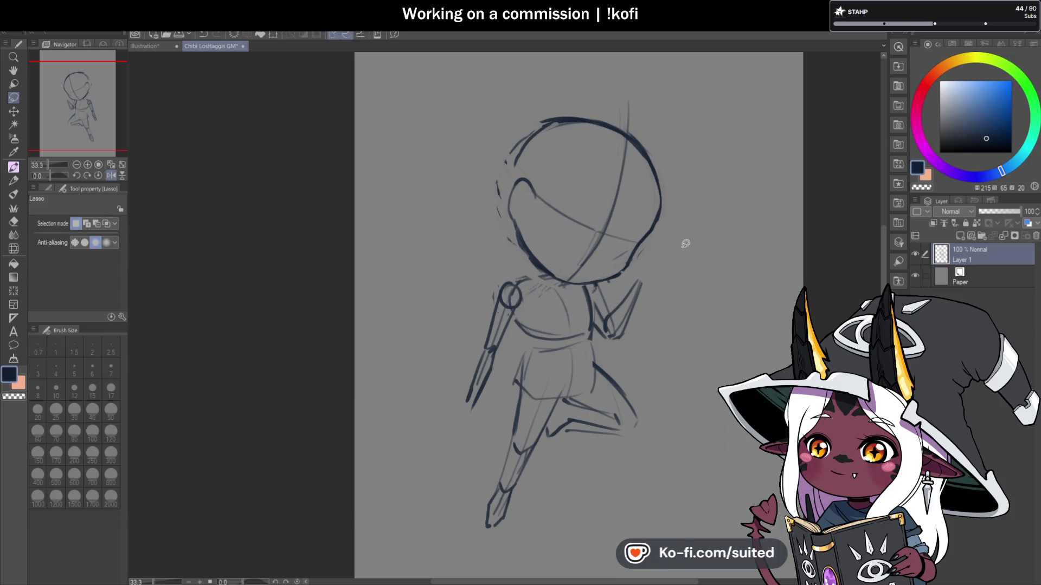
# Step: Return to the brush and mirror the canvas view to check the head's proportions
pyautogui.press('b')
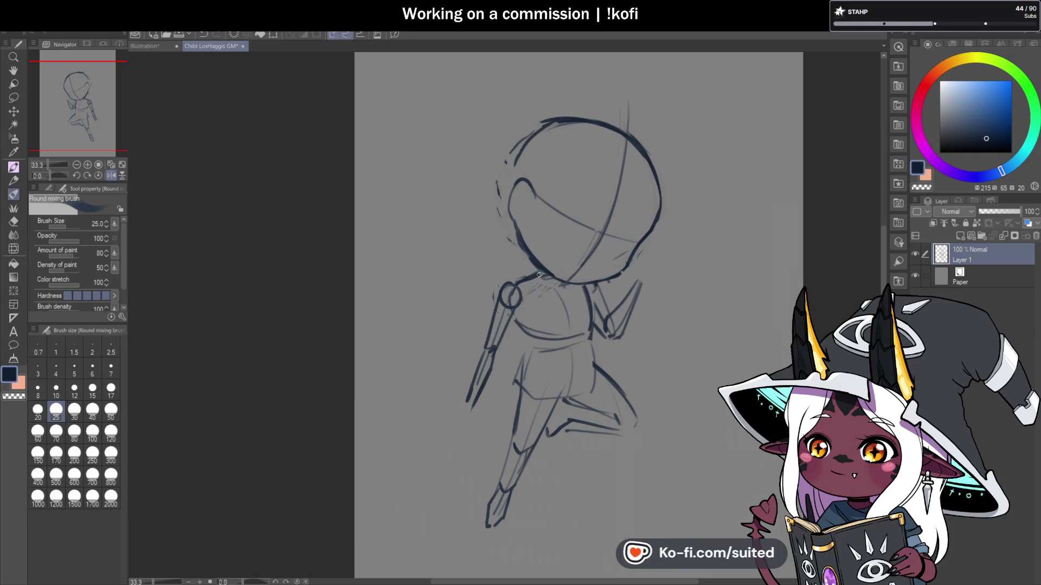
pyautogui.scroll(-1, 536, 274)
pyautogui.scroll(2, 571, 261)
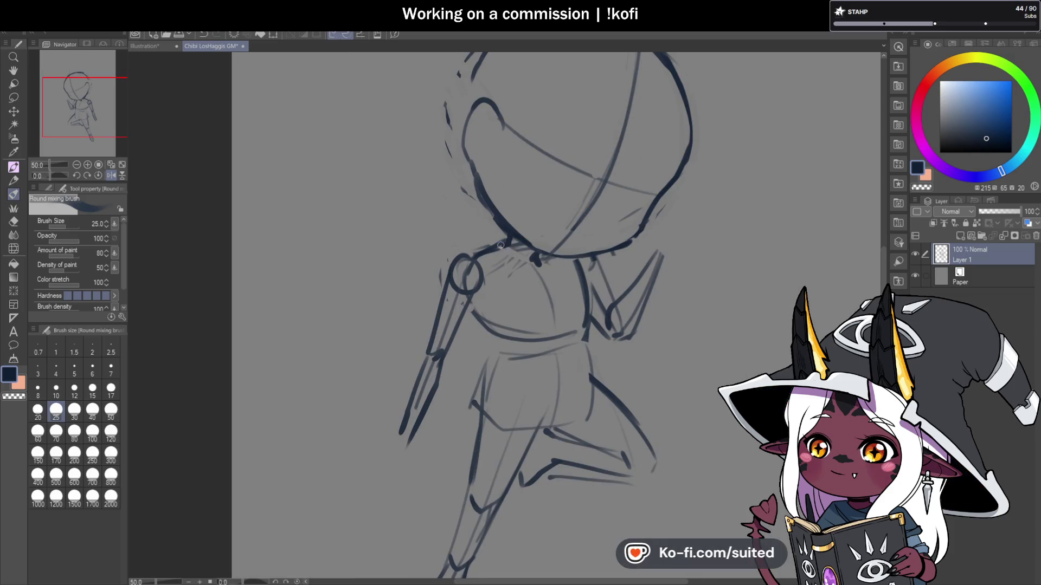
pyautogui.scroll(-2, 500, 245)
pyautogui.press('h')
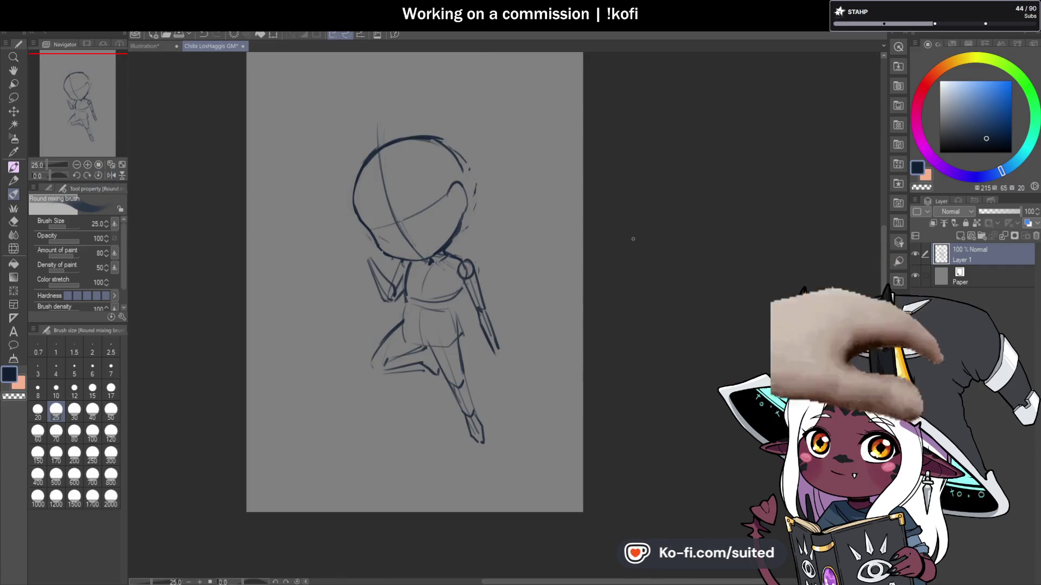
pyautogui.scroll(1, 461, 168)
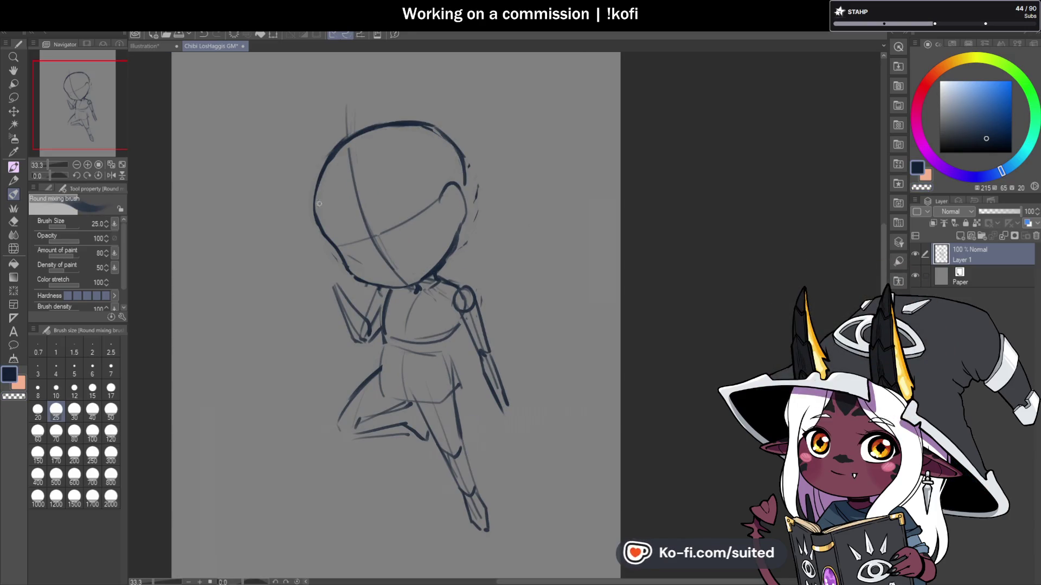
# Step: Retrace the top, upper-right and right side of the head outline in dark navy
pyautogui.press('c')
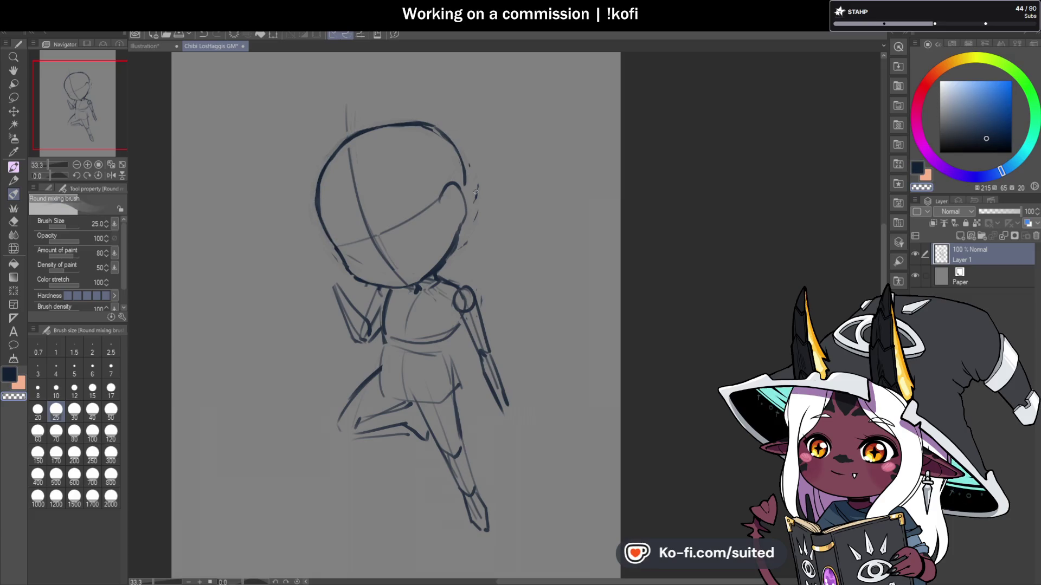
pyautogui.press('c')
pyautogui.moveTo(340, 148)
pyautogui.mouseDown()
pyautogui.moveTo(382, 124)
pyautogui.moveTo(465, 168)
pyautogui.mouseUp()
pyautogui.moveTo(442, 126); pyautogui.dragTo(470, 191)
pyautogui.press('c')
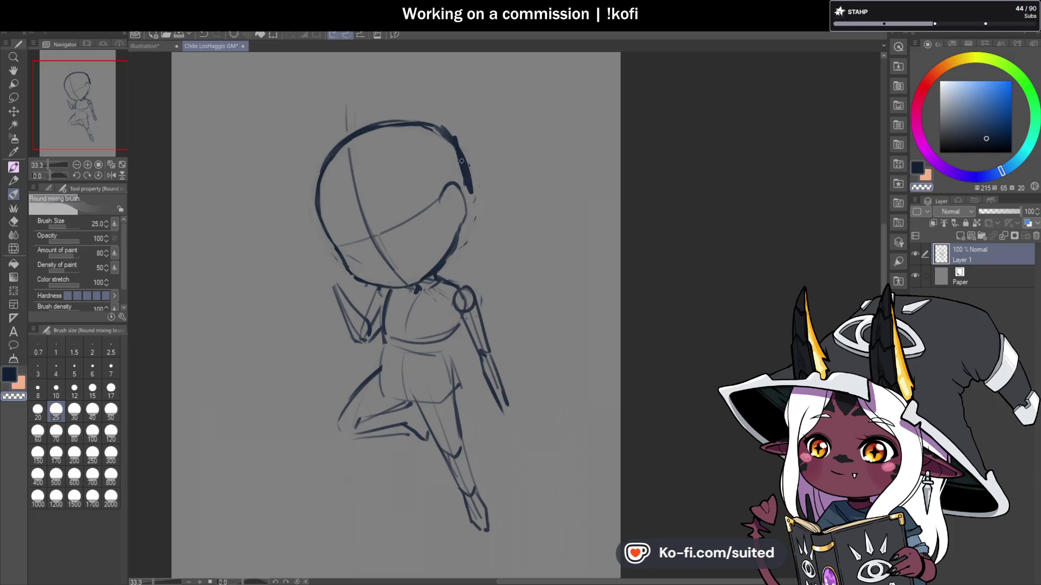
pyautogui.press('c')
pyautogui.moveTo(415, 125)
pyautogui.mouseDown()
pyautogui.moveTo(443, 142)
pyautogui.moveTo(458, 181)
pyautogui.mouseUp()
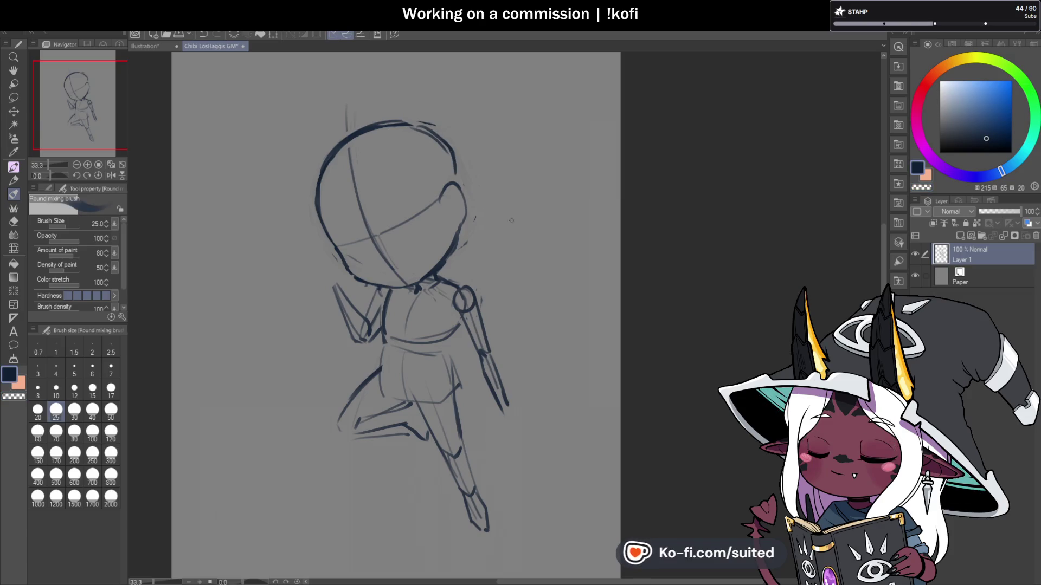
pyautogui.scroll(-1, 558, 223)
pyautogui.scroll(2, 491, 182)
pyautogui.moveTo(465, 156); pyautogui.dragTo(475, 191)
# Step: Soften the guide line and stray marks around the head with transparent colour, darkening its right side
pyautogui.press('c')
pyautogui.moveTo(298, 69)
pyautogui.mouseDown()
pyautogui.moveTo(299, 107)
pyautogui.moveTo(262, 212)
pyautogui.mouseUp()
pyautogui.moveTo(256, 254)
pyautogui.mouseDown()
pyautogui.moveTo(293, 320)
pyautogui.moveTo(295, 306)
pyautogui.moveTo(320, 329)
pyautogui.mouseUp()
pyautogui.press('c')
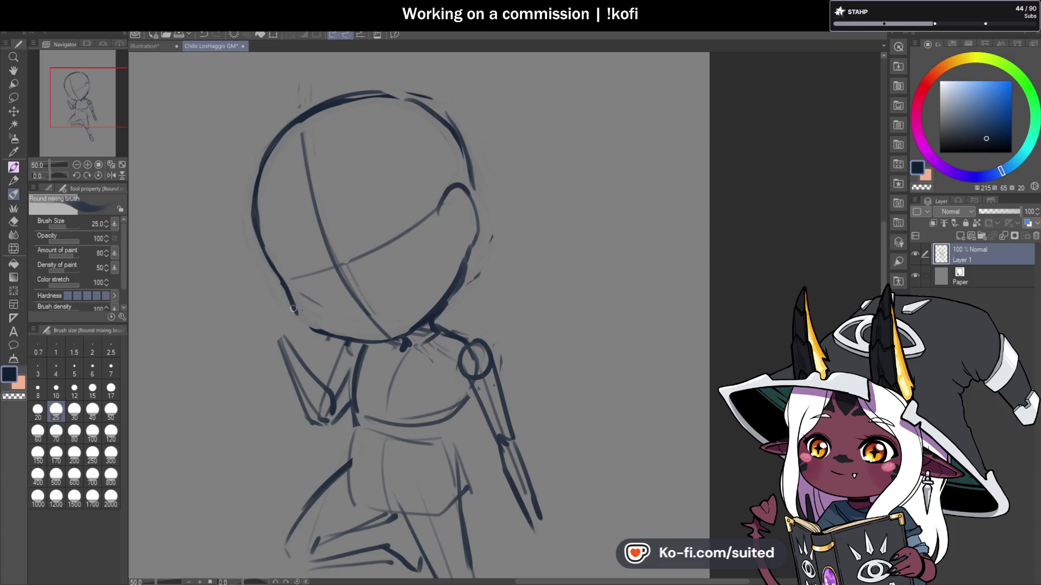
pyautogui.moveTo(524, 211); pyautogui.dragTo(542, 168)
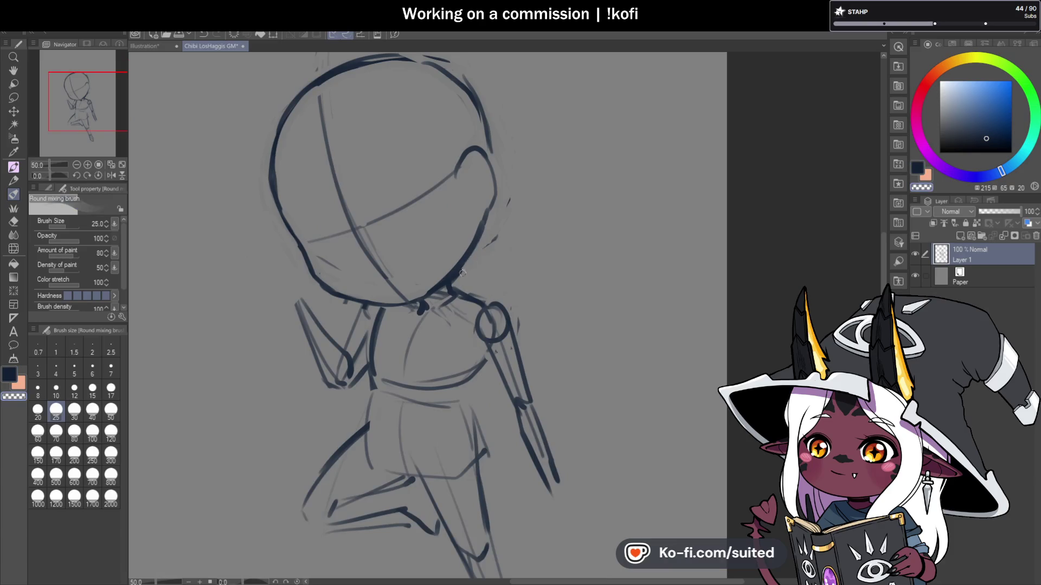
pyautogui.moveTo(497, 220); pyautogui.dragTo(490, 244)
pyautogui.press('c')
pyautogui.moveTo(498, 168); pyautogui.dragTo(488, 225)
pyautogui.press('c')
pyautogui.moveTo(479, 151); pyautogui.dragTo(498, 166)
pyautogui.press('c')
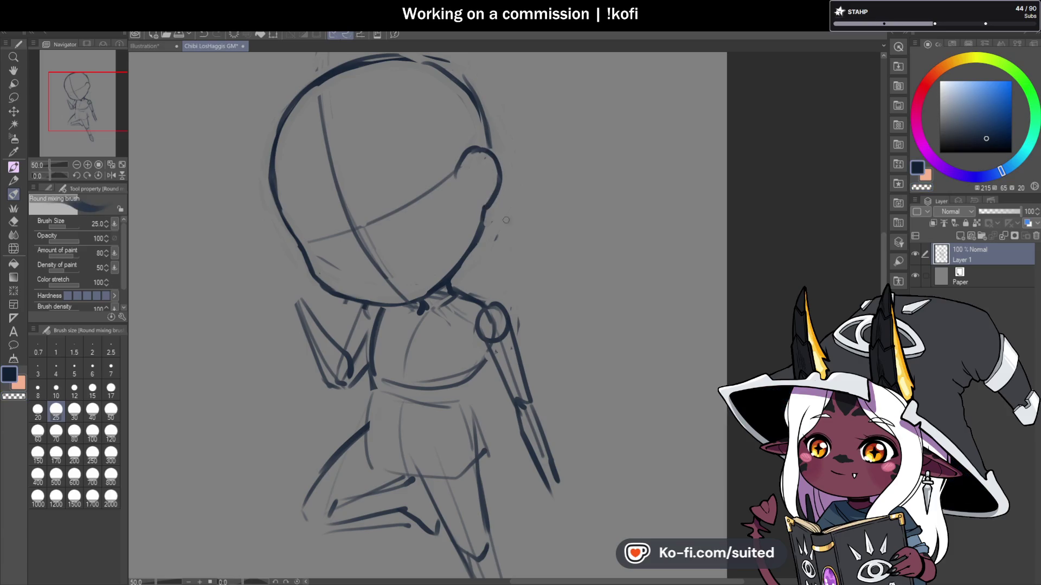
# Step: Zoom out, try a raised arm stroke up to the head, and undo the arm strokes
pyautogui.hotkey('ctrl', '-')
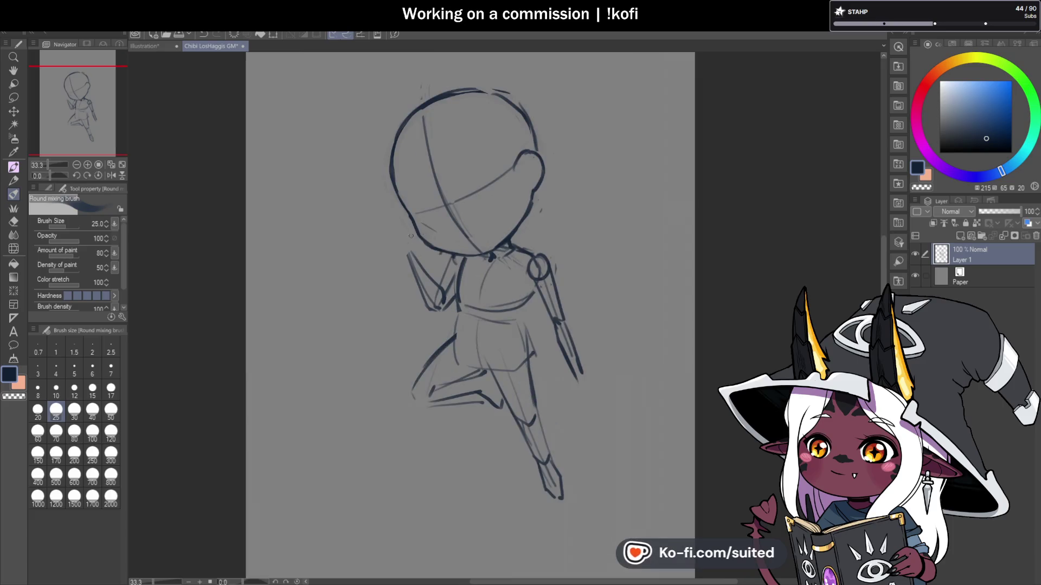
pyautogui.scroll(1, 411, 236)
pyautogui.moveTo(394, 245)
pyautogui.mouseDown()
pyautogui.moveTo(388, 193)
pyautogui.moveTo(397, 192)
pyautogui.mouseUp()
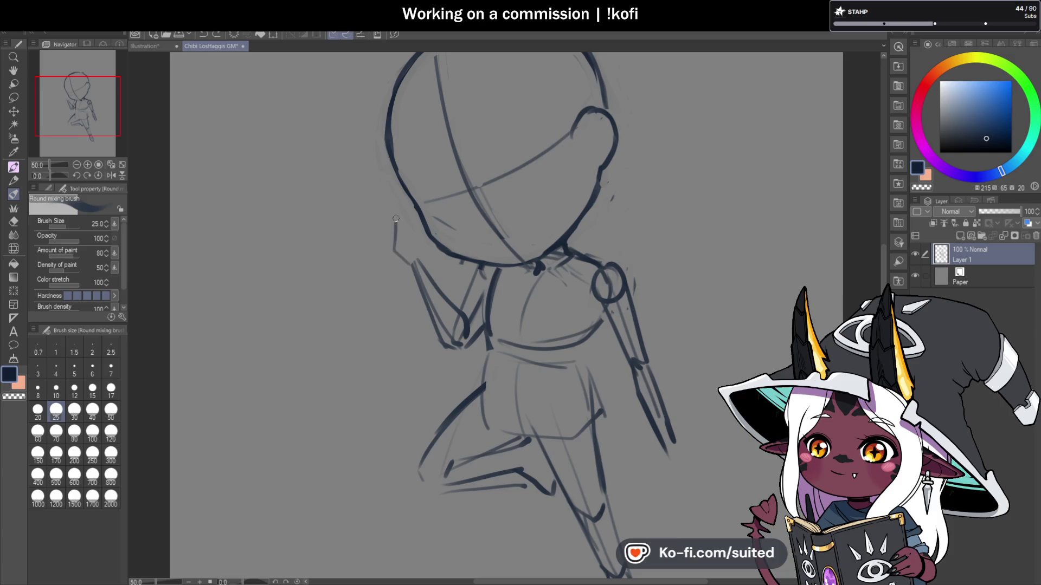
pyautogui.hotkey('ctrl', 'z')
pyautogui.hotkey('ctrl', 'z')
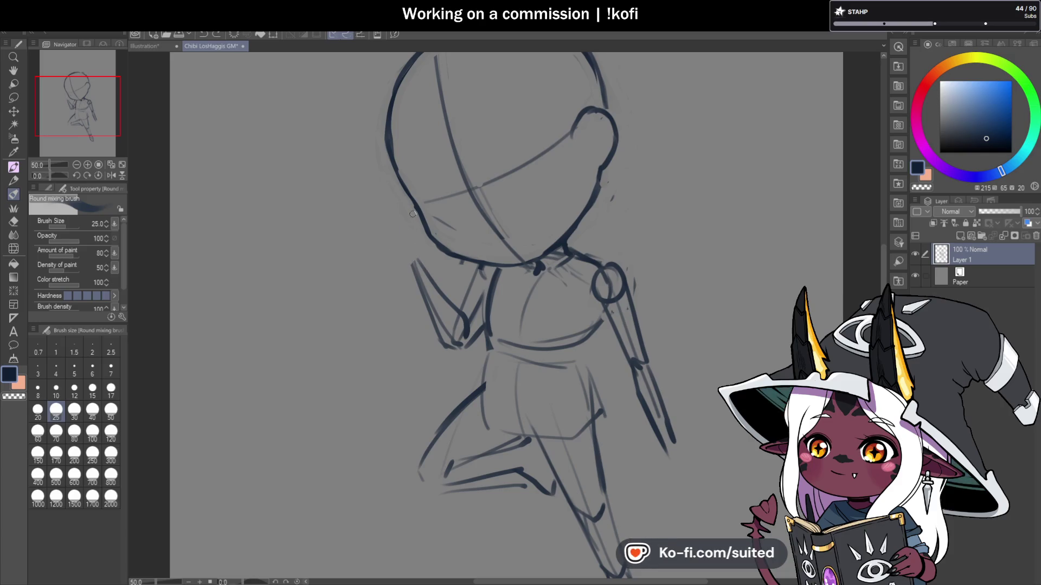
pyautogui.scroll(-1, 448, 201)
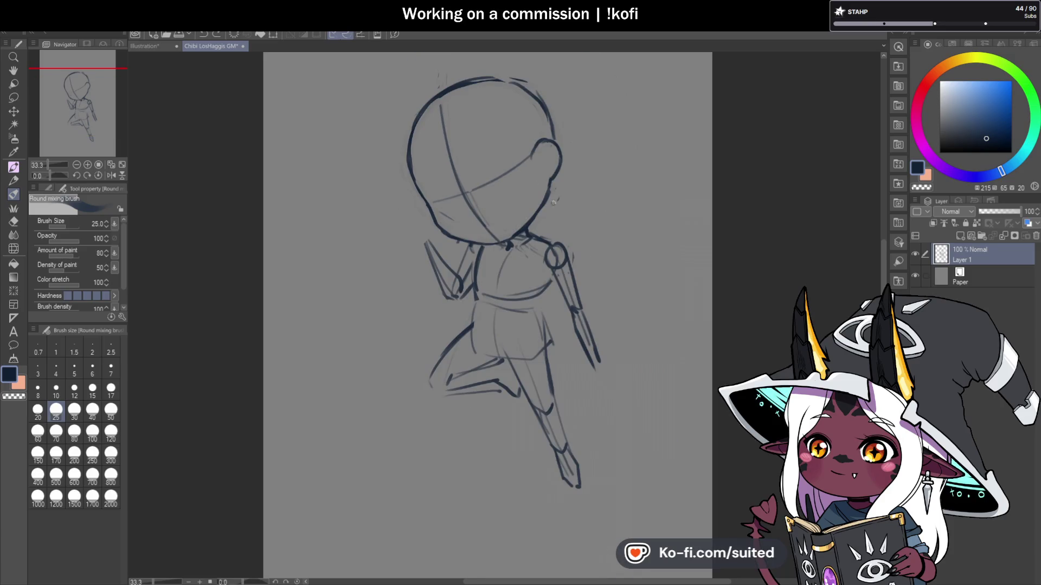
# Step: Lasso the head and nudge it up and to the left, then deselect
pyautogui.press('l')
pyautogui.moveTo(556, 81)
pyautogui.mouseDown()
pyautogui.moveTo(569, 184)
pyautogui.moveTo(523, 244)
pyautogui.mouseUp()
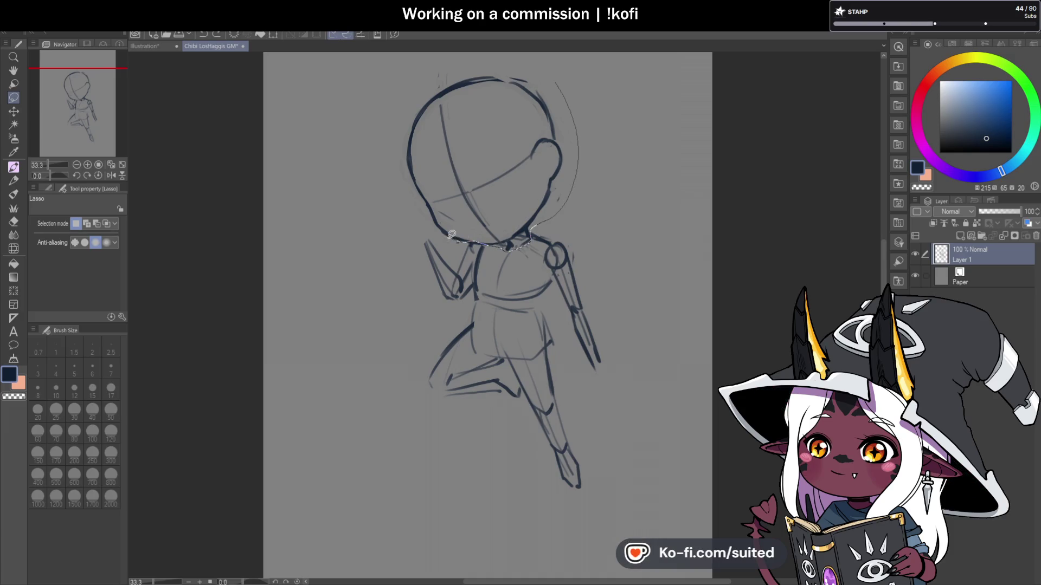
pyautogui.moveTo(489, 55); pyautogui.dragTo(491, 55)
pyautogui.hotkey('ctrl', 't')
pyautogui.moveTo(548, 190); pyautogui.dragTo(541, 186)
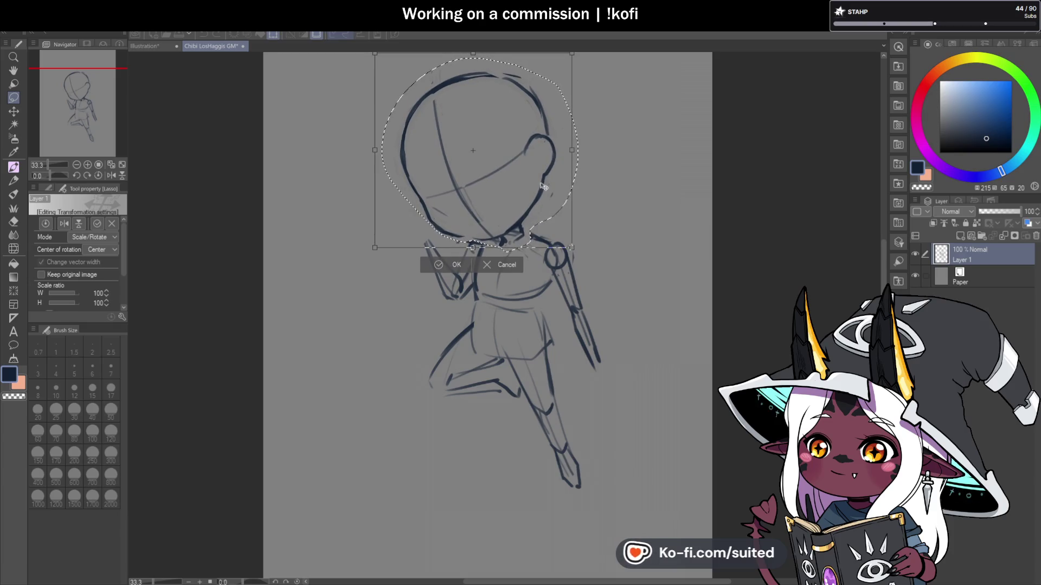
pyautogui.press('Return')
pyautogui.hotkey('ctrl', 'd')
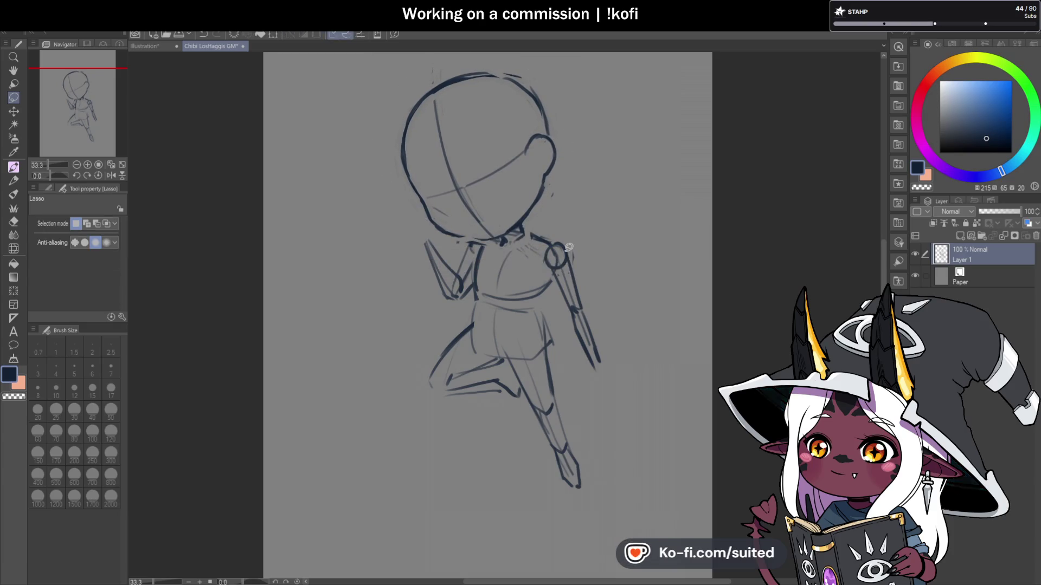
# Step: At 50% zoom, redraw the forearm down to the elbow with the brush
pyautogui.press('b')
pyautogui.hotkey('ctrl', '-')
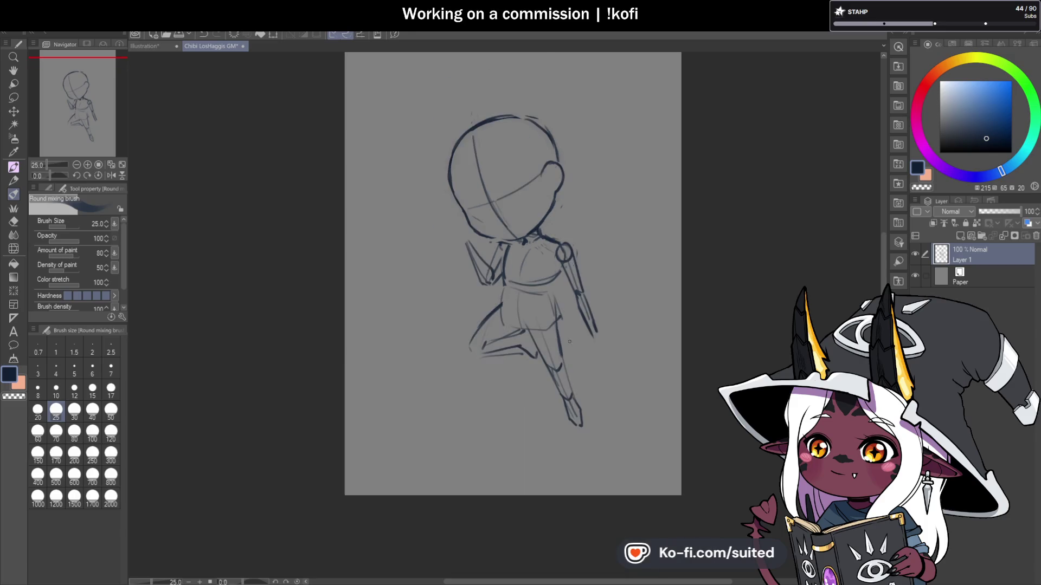
pyautogui.hotkey('ctrl', '+')
pyautogui.hotkey('ctrl', '+')
pyautogui.moveTo(564, 248); pyautogui.dragTo(539, 298)
pyautogui.moveTo(446, 348); pyautogui.dragTo(447, 344)
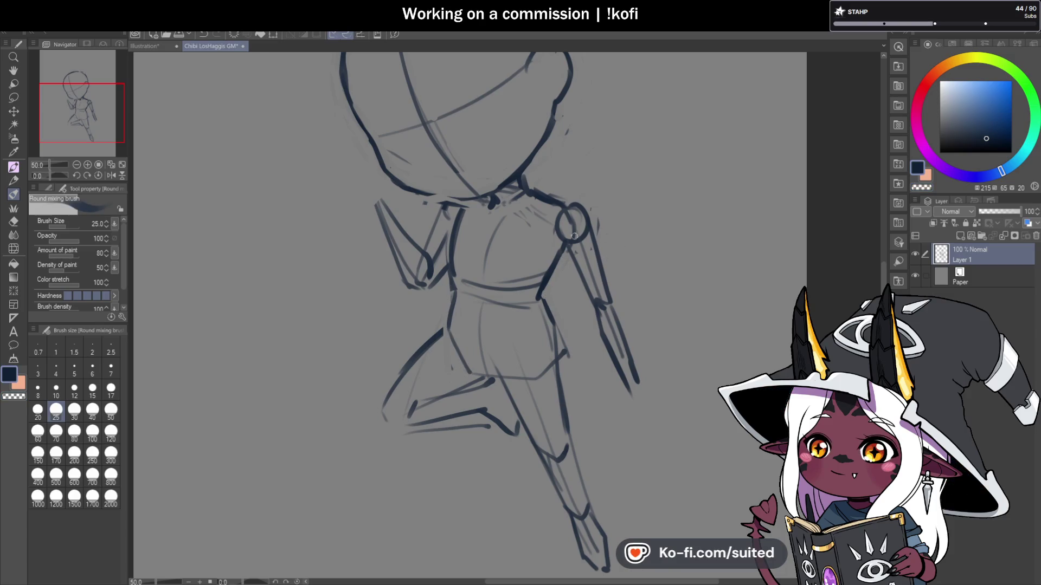
pyautogui.moveTo(589, 357); pyautogui.dragTo(562, 327)
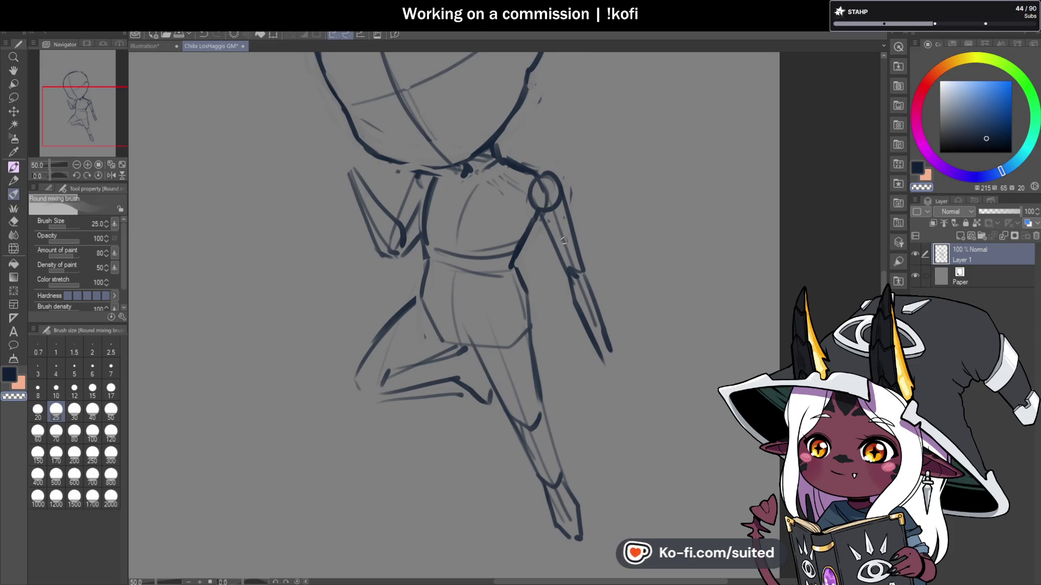
# Step: Lasso the figure's right arm and shift it left toward the body, then deselect
pyautogui.press('m')
pyautogui.moveTo(562, 181)
pyautogui.mouseDown()
pyautogui.moveTo(535, 179)
pyautogui.moveTo(615, 395)
pyautogui.moveTo(608, 202)
pyautogui.mouseUp()
pyautogui.hotkey('ctrl', 't')
pyautogui.moveTo(594, 240); pyautogui.dragTo(583, 240)
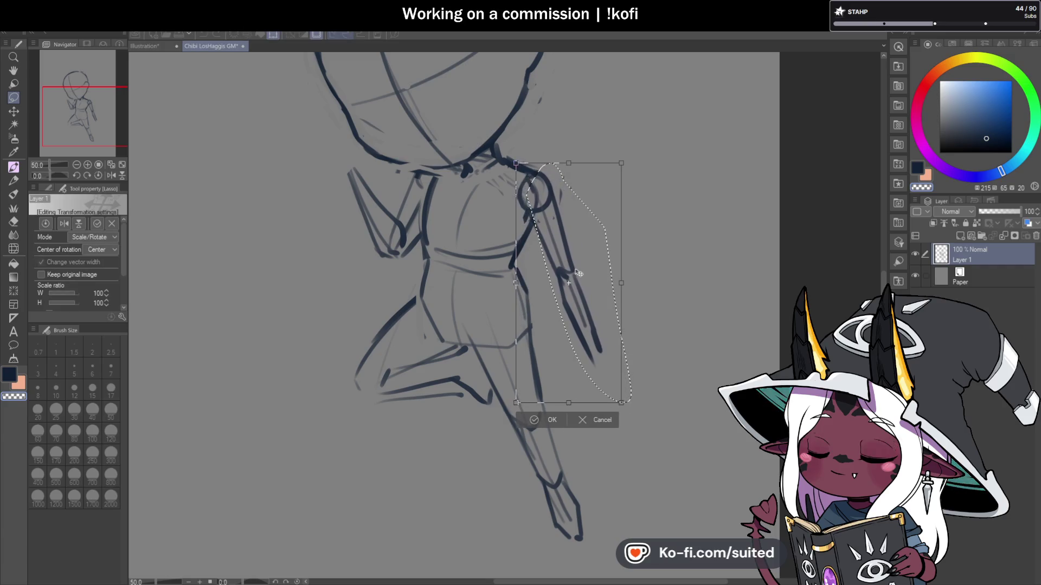
pyautogui.press('Return')
pyautogui.hotkey('ctrl', 'd')
pyautogui.scroll(-3, 650, 302)
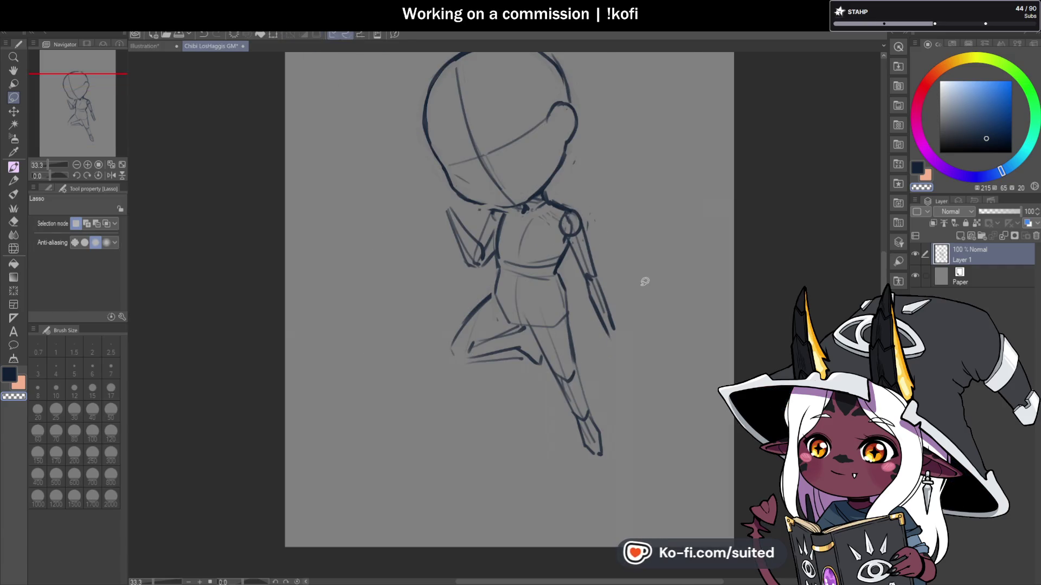
pyautogui.scroll(3, 643, 278)
pyautogui.scroll(-1, 600, 421)
pyautogui.scroll(-1, 587, 304)
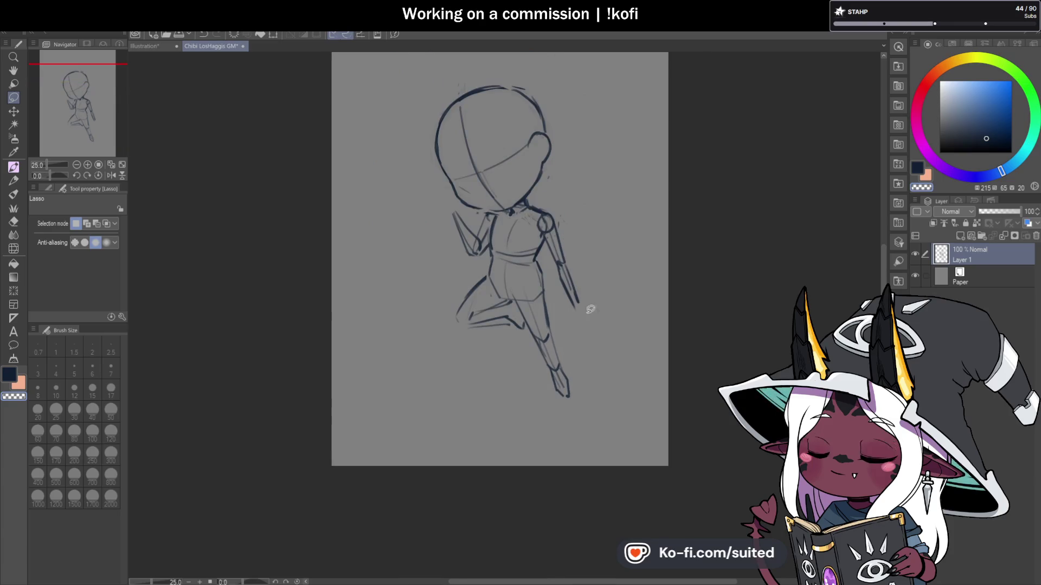
pyautogui.scroll(1, 508, 177)
# Step: Draw a new shoulder line with the brush
pyautogui.press('b')
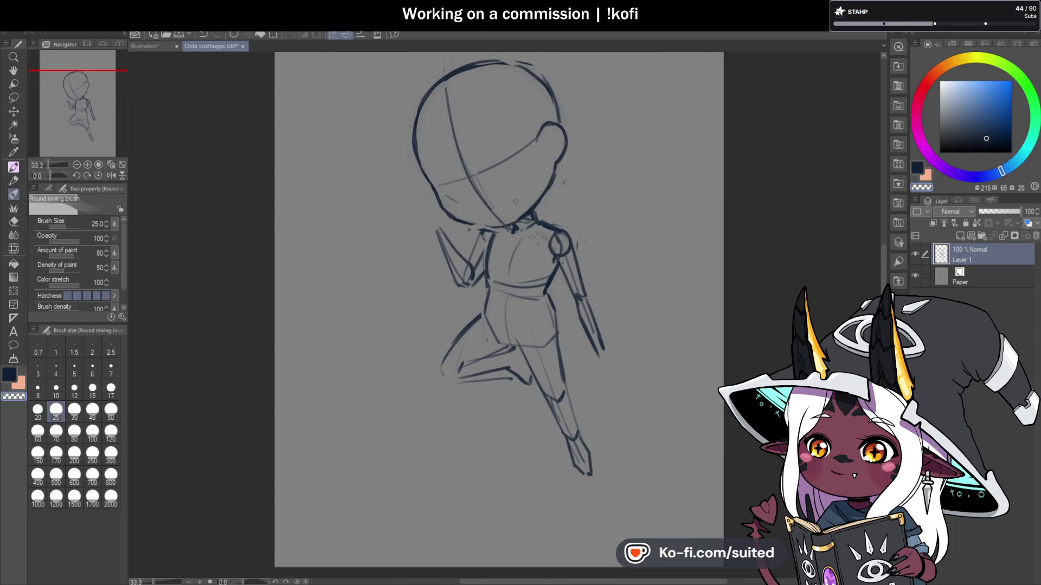
pyautogui.scroll(1, 482, 244)
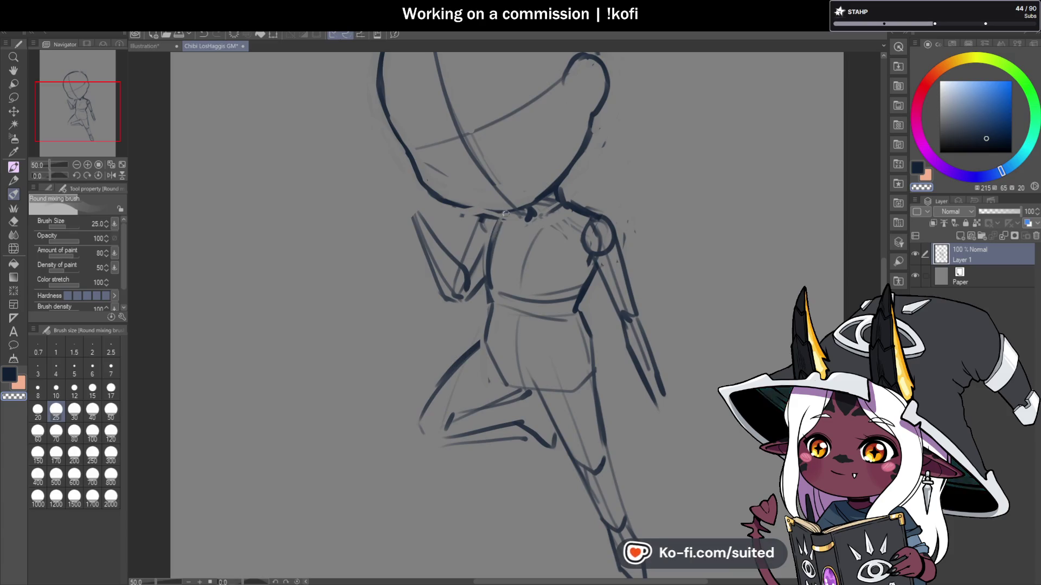
pyautogui.moveTo(501, 215); pyautogui.dragTo(484, 250)
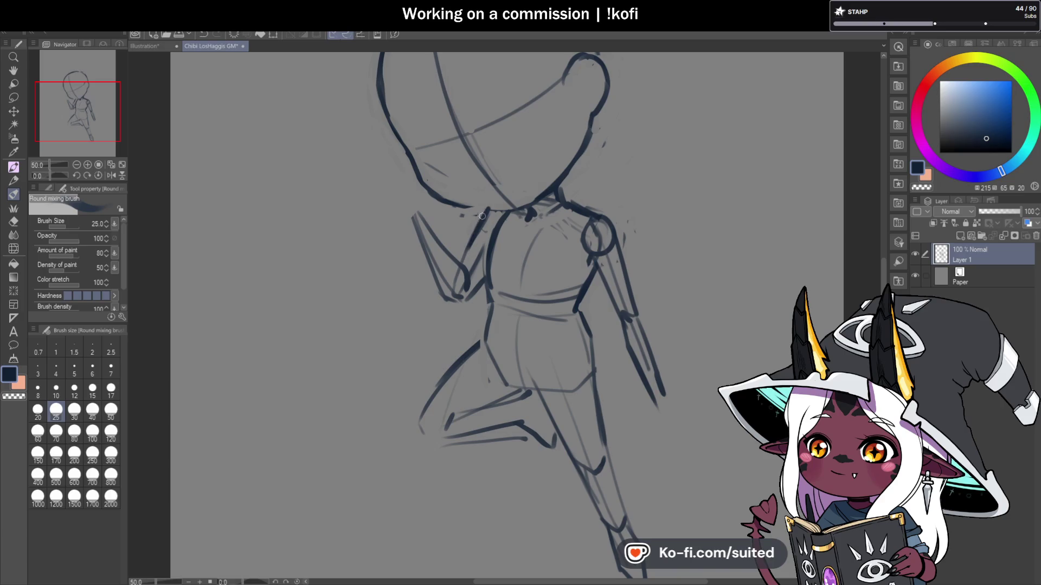
pyautogui.scroll(-1, 482, 216)
pyautogui.scroll(1, 511, 157)
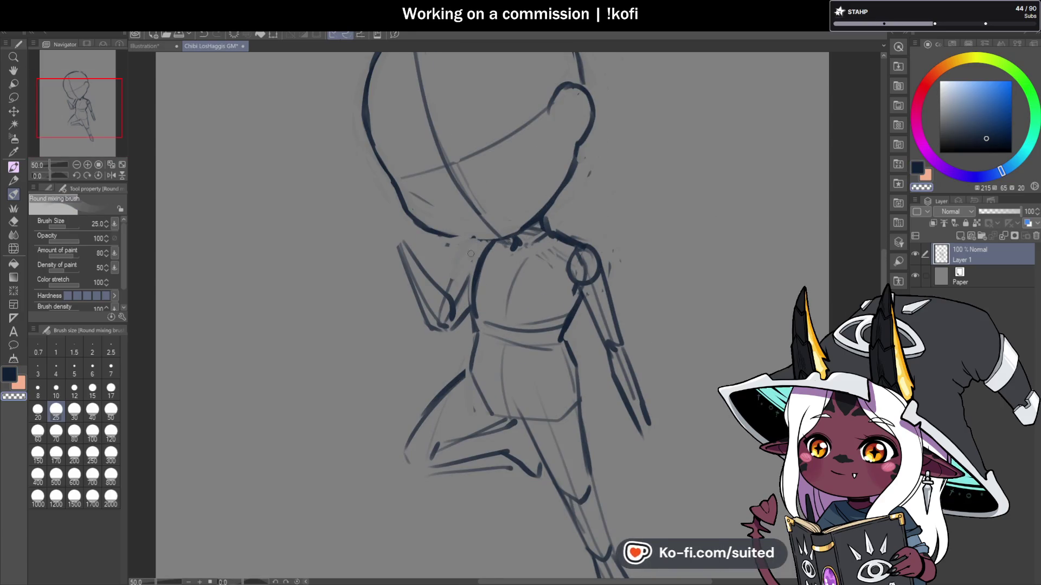
pyautogui.scroll(1, 470, 254)
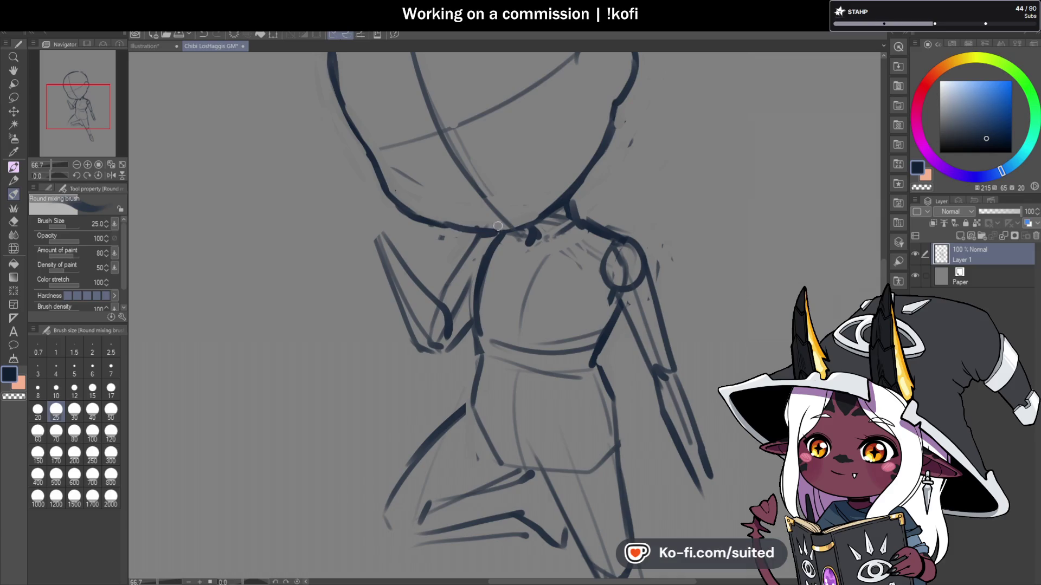
pyautogui.scroll(-2, 498, 248)
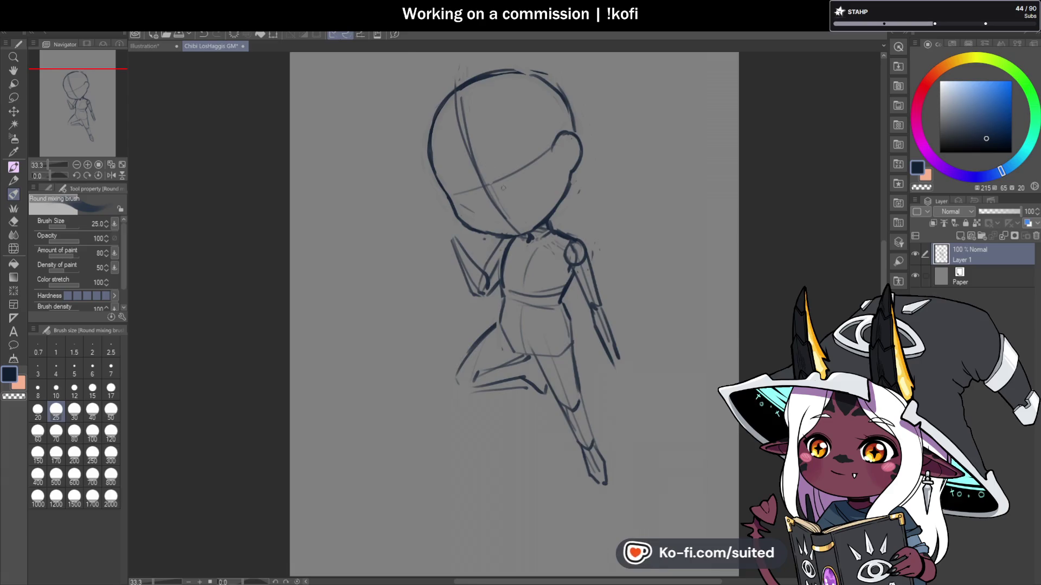
pyautogui.scroll(1, 495, 236)
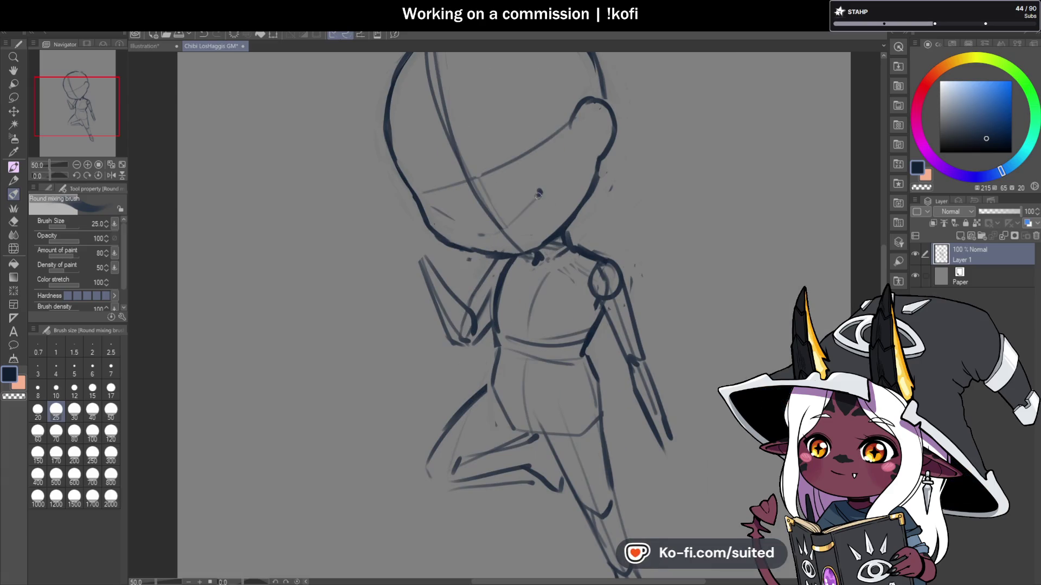
pyautogui.scroll(1, 500, 232)
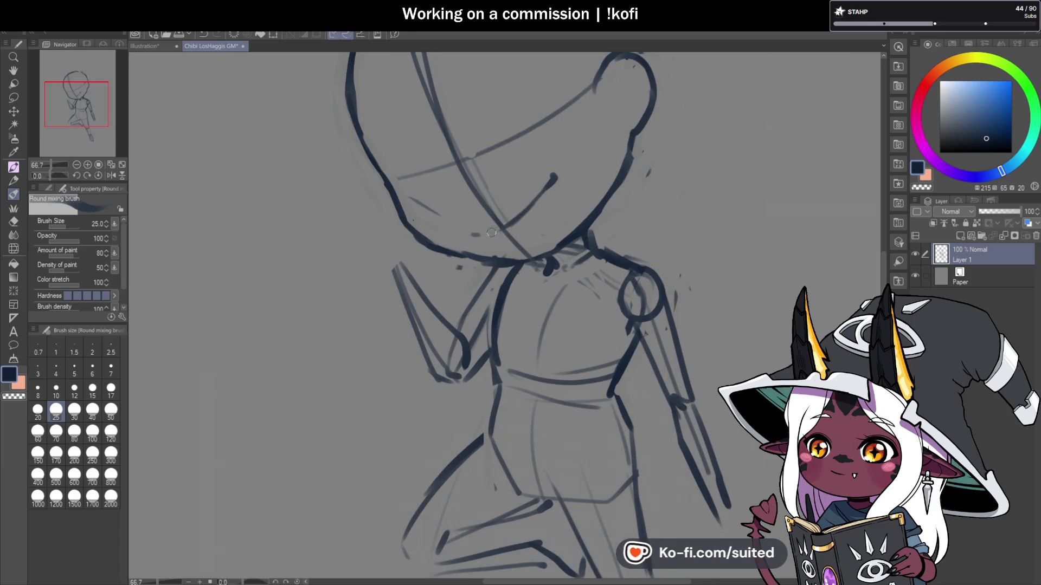
# Step: Thicken the chin line under the face and mirror the canvas view horizontally
pyautogui.press('c')
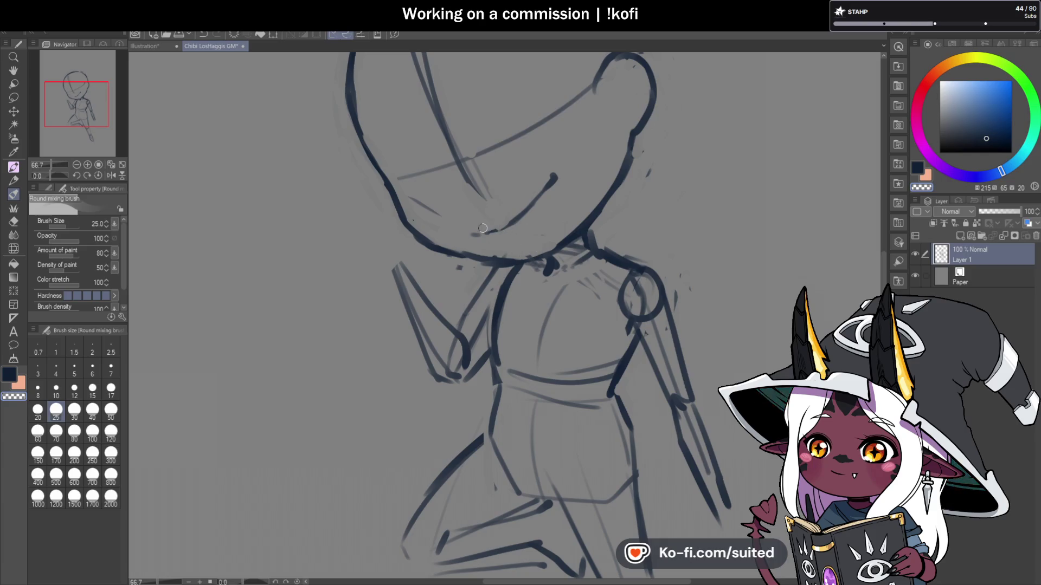
pyautogui.scroll(1, 477, 231)
pyautogui.moveTo(469, 233)
pyautogui.mouseDown()
pyautogui.moveTo(510, 228)
pyautogui.moveTo(587, 157)
pyautogui.mouseUp()
pyautogui.scroll(-3, 490, 273)
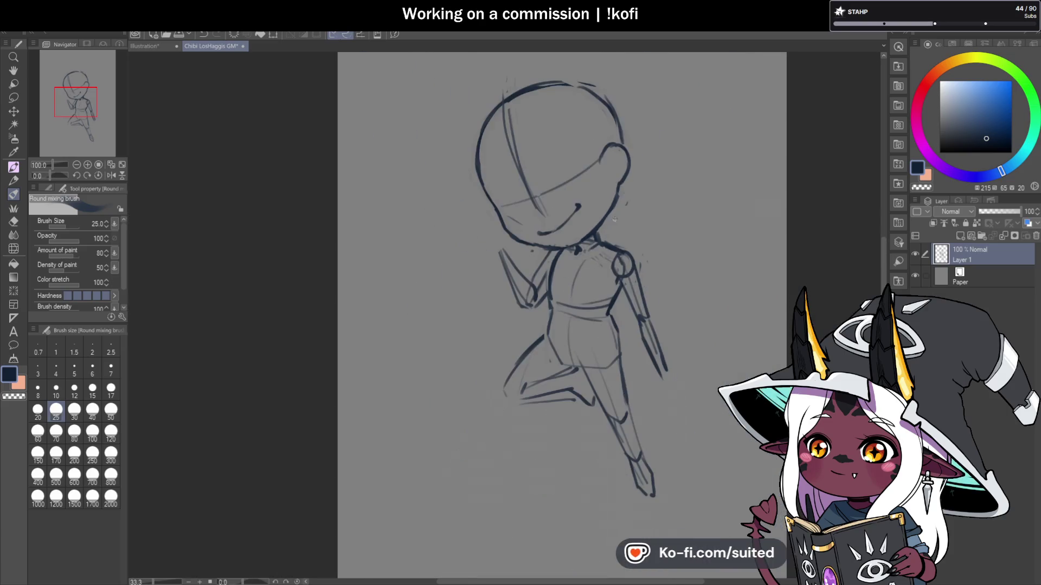
pyautogui.click(110, 175)
pyautogui.scroll(2, 402, 195)
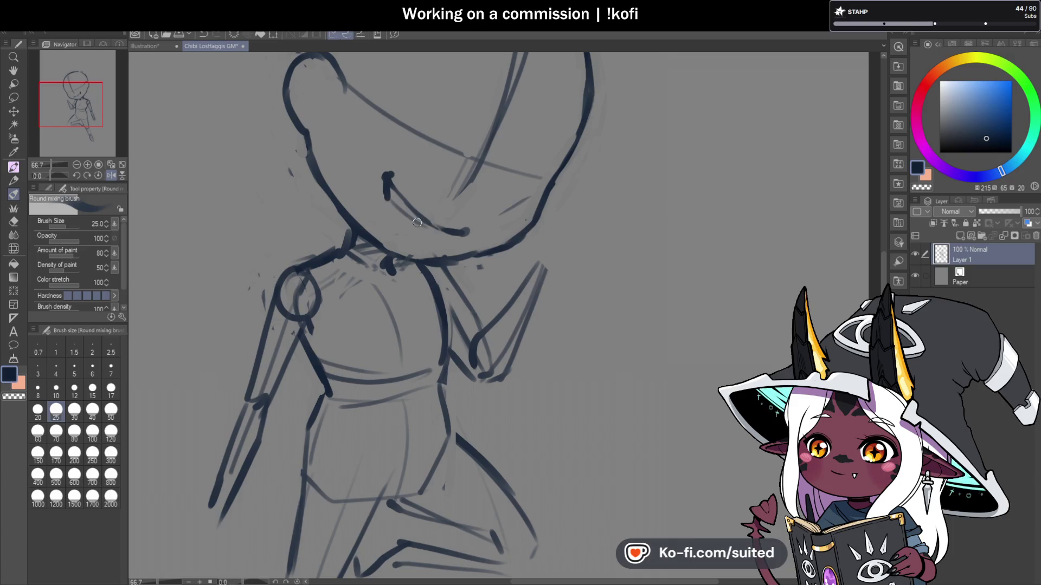
# Step: Darken and thicken the smile line, and extend the chin stroke
pyautogui.moveTo(443, 232); pyautogui.dragTo(404, 202)
pyautogui.scroll(-3, 510, 249)
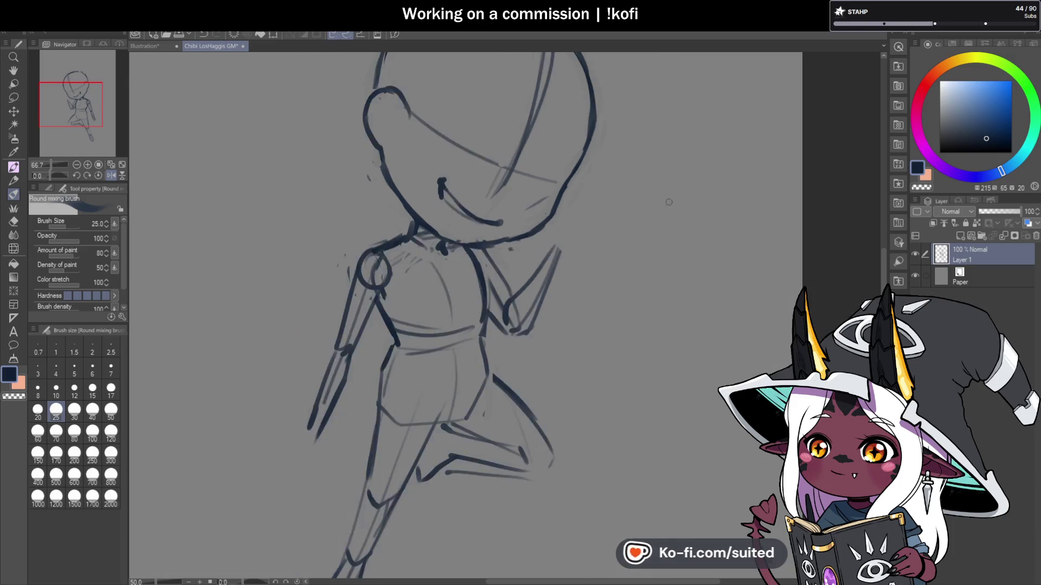
pyautogui.scroll(3, 461, 259)
pyautogui.scroll(1, 534, 206)
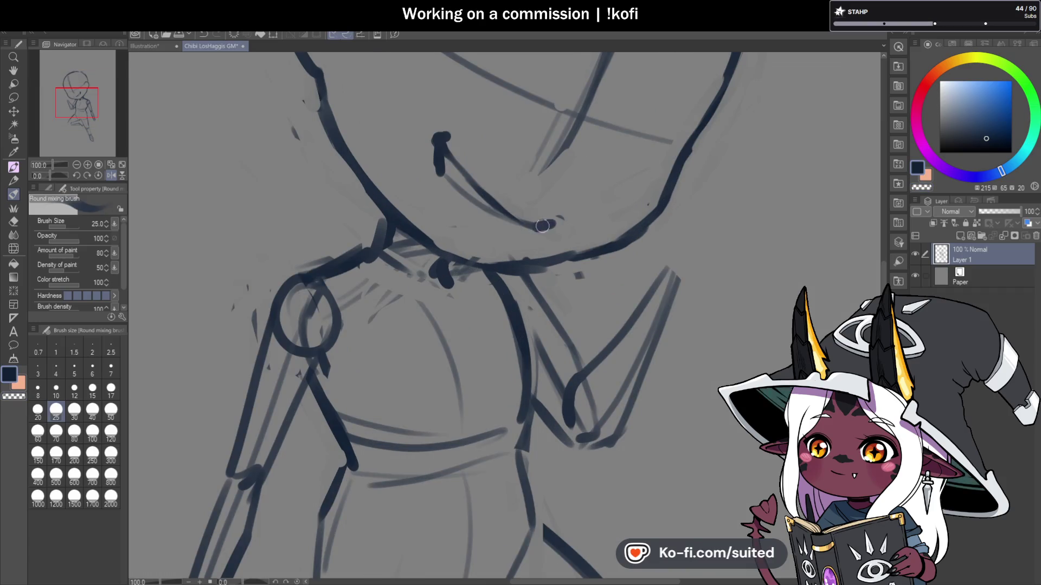
pyautogui.moveTo(513, 216); pyautogui.dragTo(550, 228)
pyautogui.scroll(-3, 536, 228)
# Step: Pan to see the whole figure and begin a freehand lasso around the mouth
pyautogui.moveTo(477, 136); pyautogui.dragTo(312, 136)
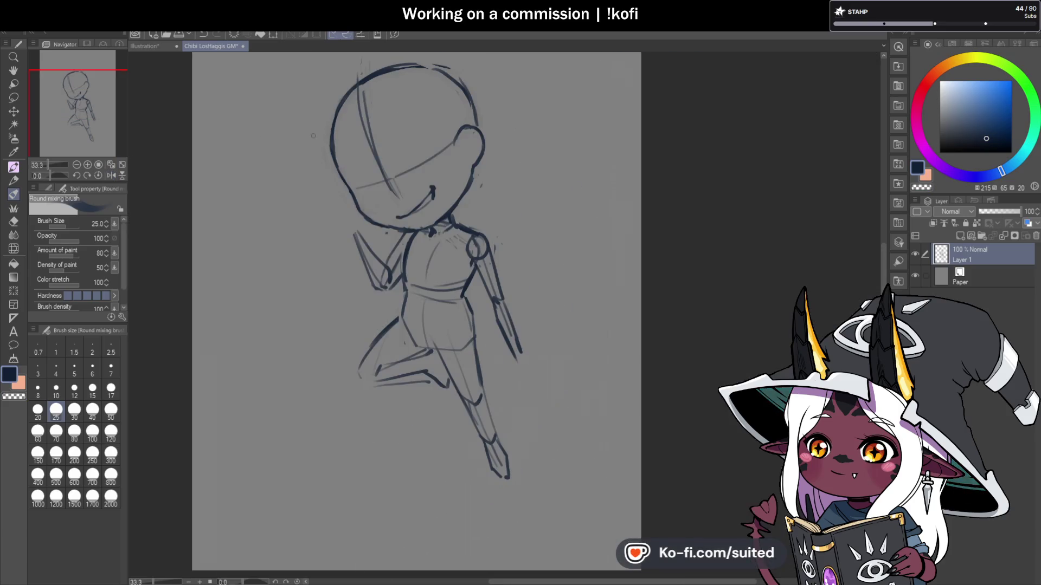
pyautogui.scroll(2, 418, 211)
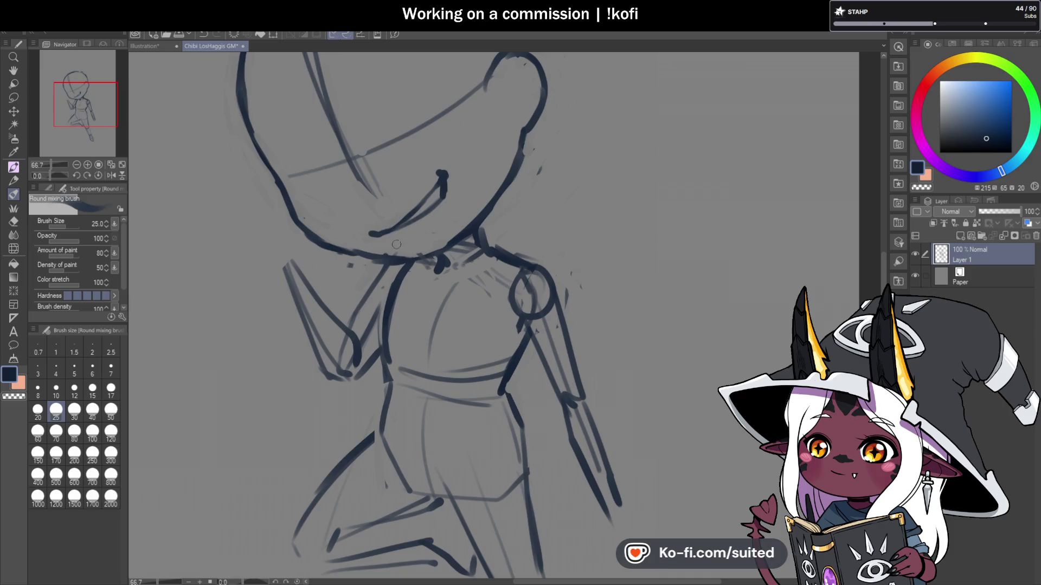
pyautogui.scroll(-2, 504, 214)
pyautogui.scroll(1, 513, 175)
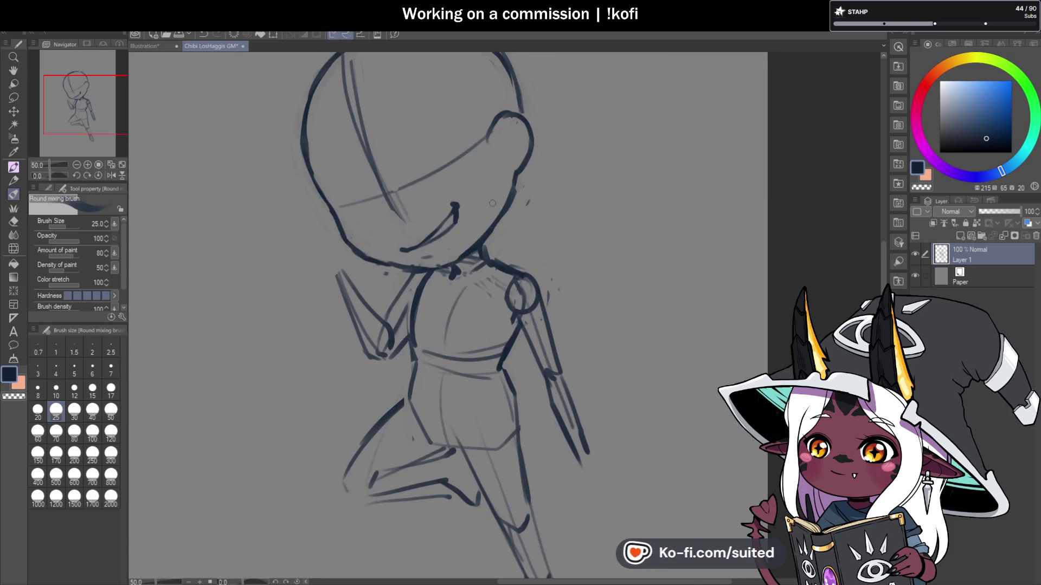
pyautogui.press('m')
pyautogui.moveTo(458, 188); pyautogui.dragTo(392, 242)
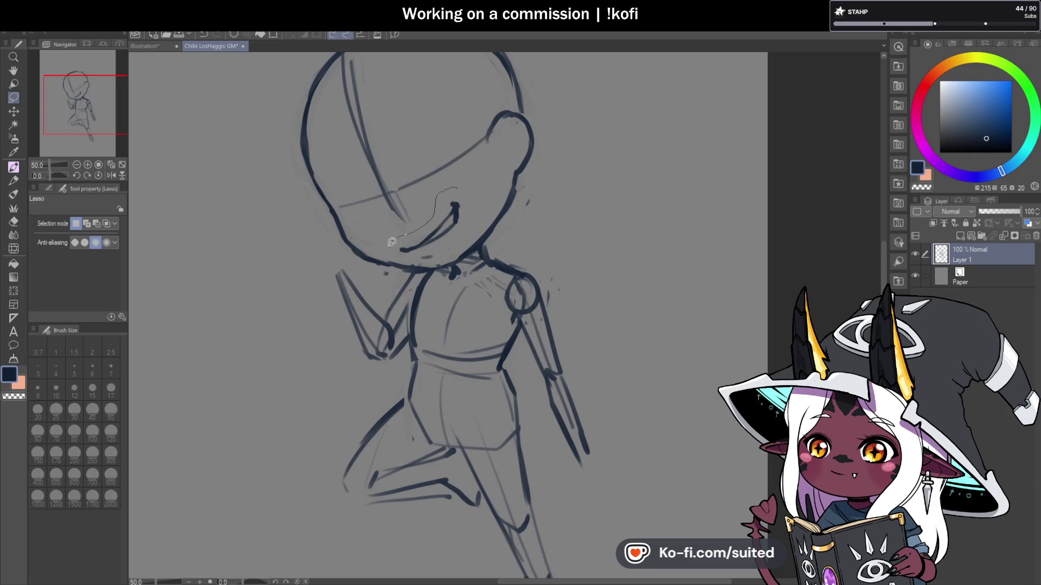
# Step: Rescale and reposition the lassoed smile, then clear the selection and return to the brush
pyautogui.moveTo(471, 218); pyautogui.dragTo(465, 201)
pyautogui.hotkey('ctrl', 't')
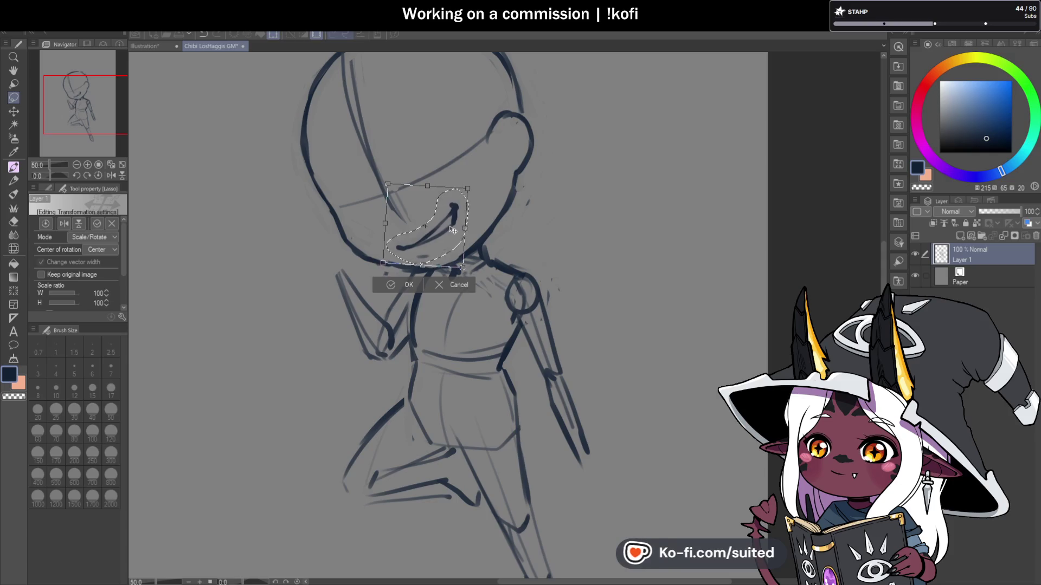
pyautogui.click(407, 284)
pyautogui.moveTo(538, 181); pyautogui.dragTo(570, 187)
pyautogui.hotkey('ctrl', 'd')
pyautogui.press('b')
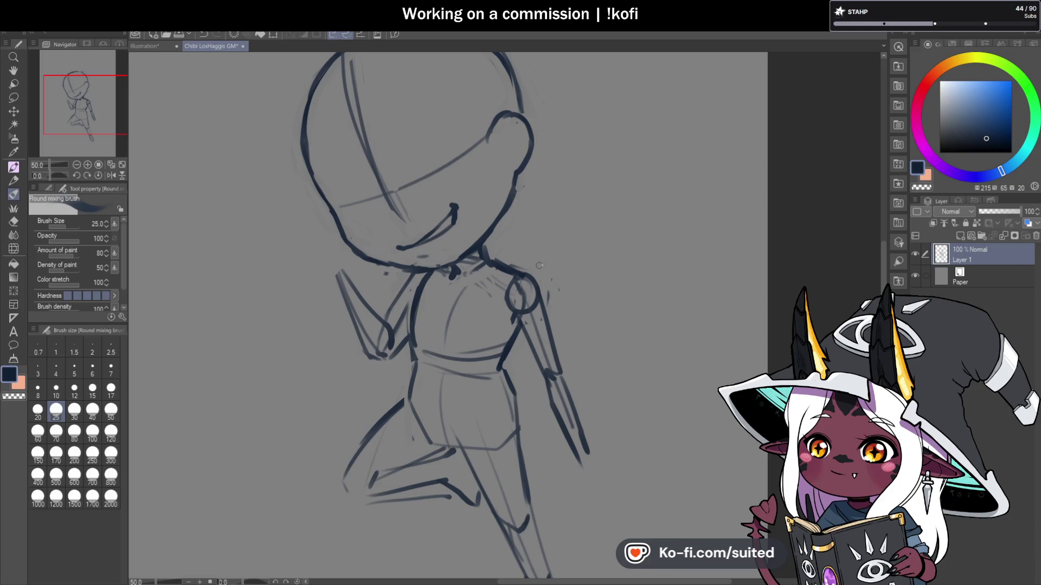
pyautogui.scroll(-1, 558, 191)
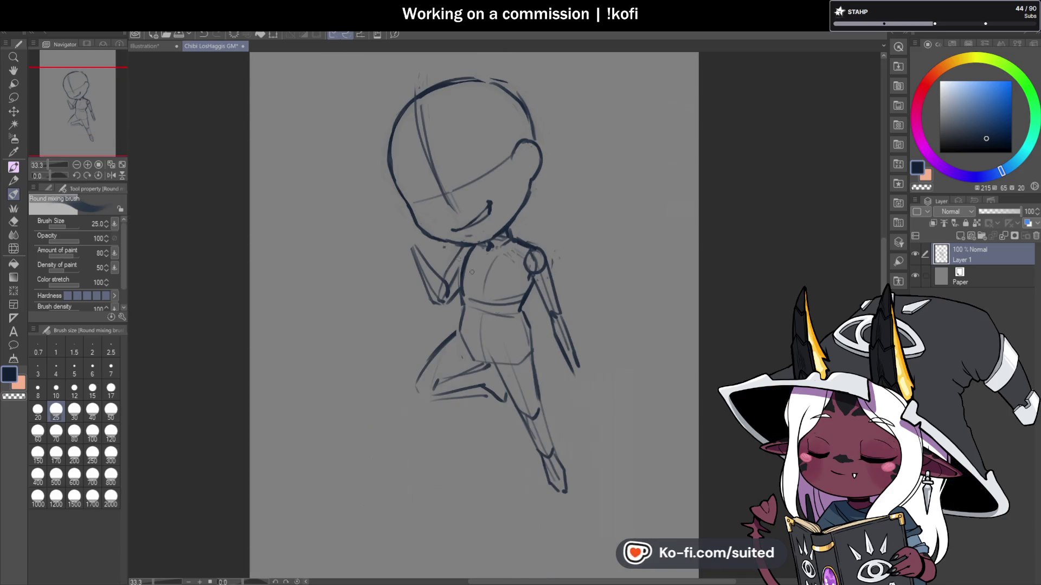
pyautogui.scroll(1, 430, 278)
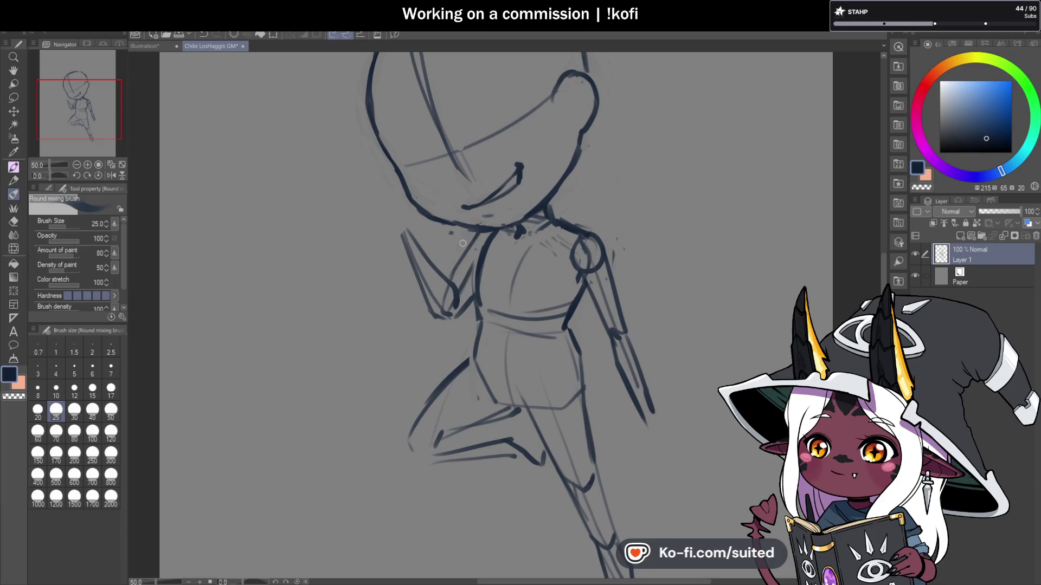
# Step: Lasso the raised left arm and delete it, then deselect and return to the brush
pyautogui.press('m')
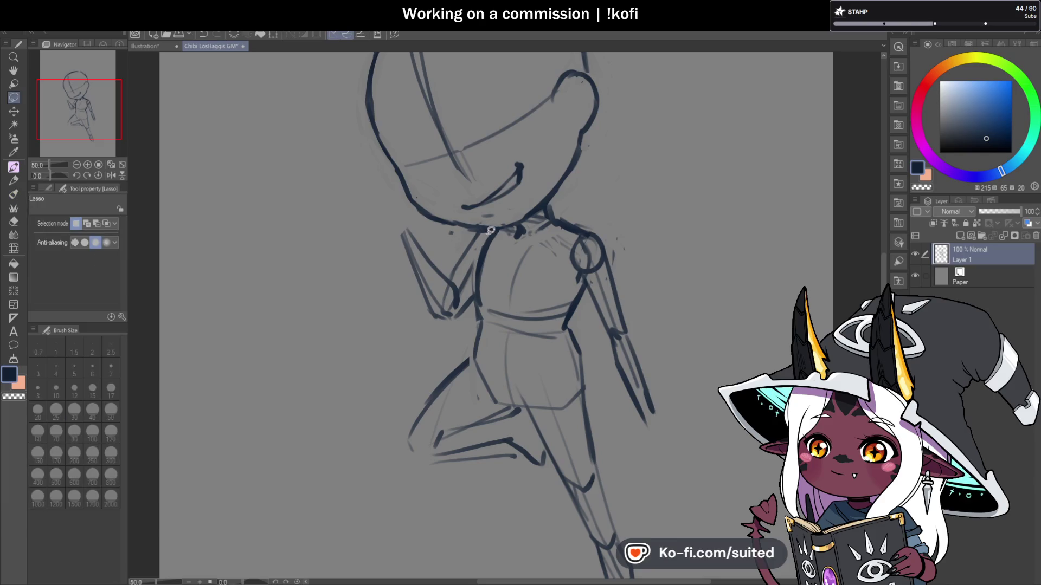
pyautogui.moveTo(397, 217); pyautogui.dragTo(475, 302)
pyautogui.moveTo(486, 236); pyautogui.dragTo(485, 237)
pyautogui.press('Delete')
pyautogui.hotkey('ctrl', 'd')
pyautogui.press('b')
pyautogui.scroll(-1, 474, 161)
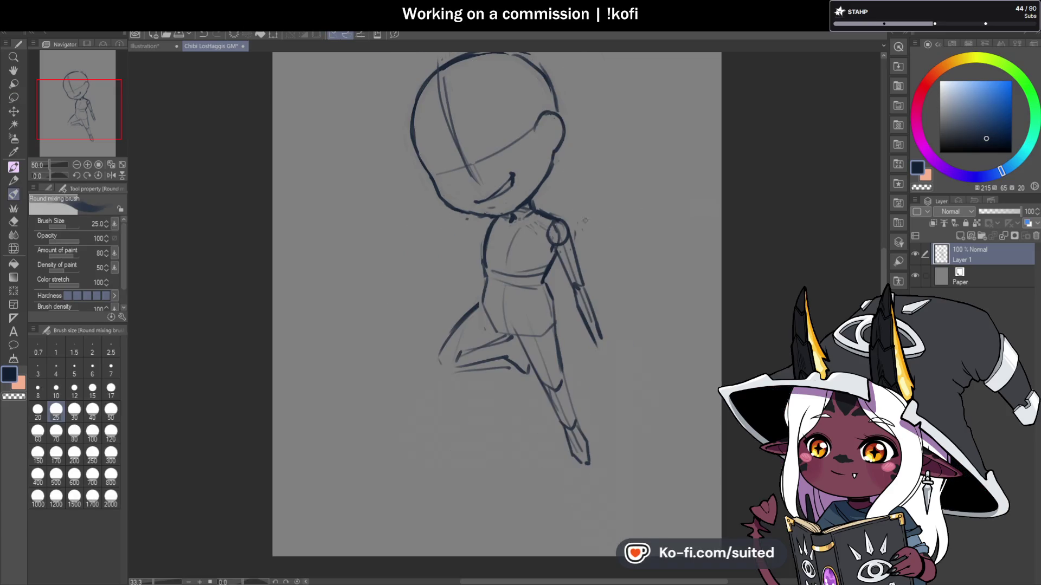
pyautogui.scroll(1, 475, 161)
pyautogui.scroll(-1, 474, 160)
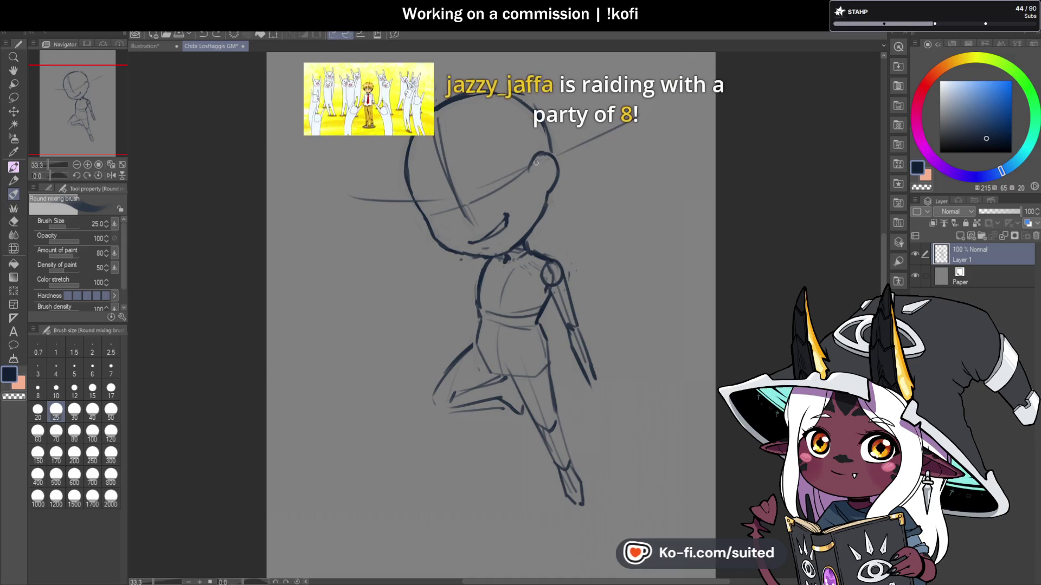
pyautogui.hotkey('ctrl', 'z')
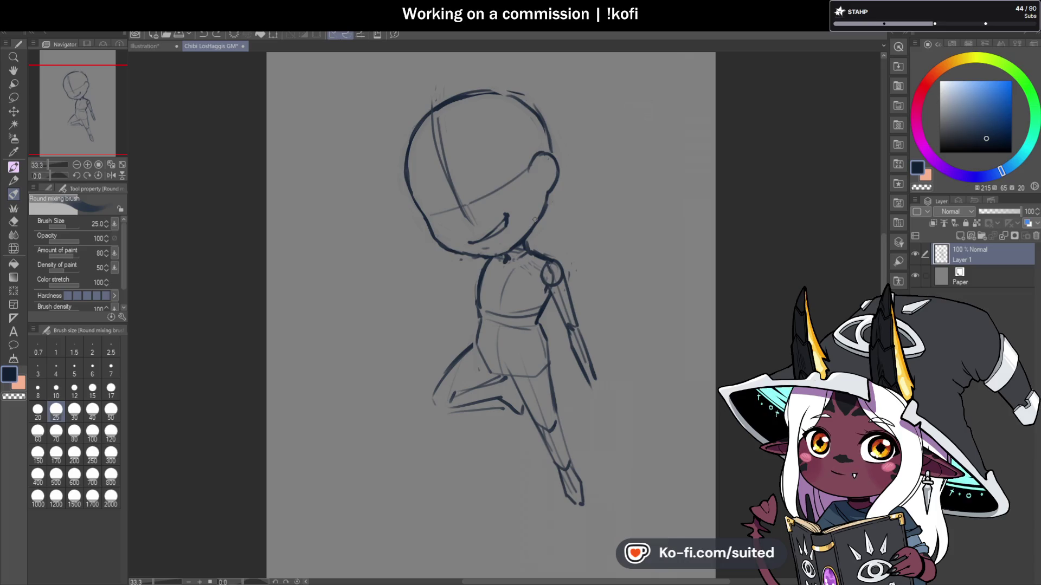
pyautogui.hotkey('ctrl', '+')
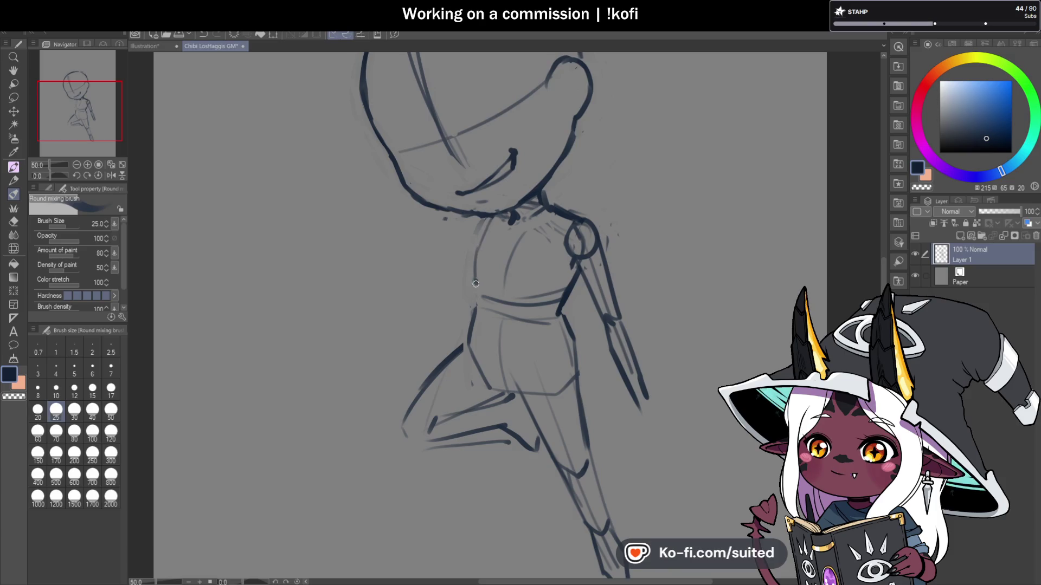
pyautogui.click(144, 47)
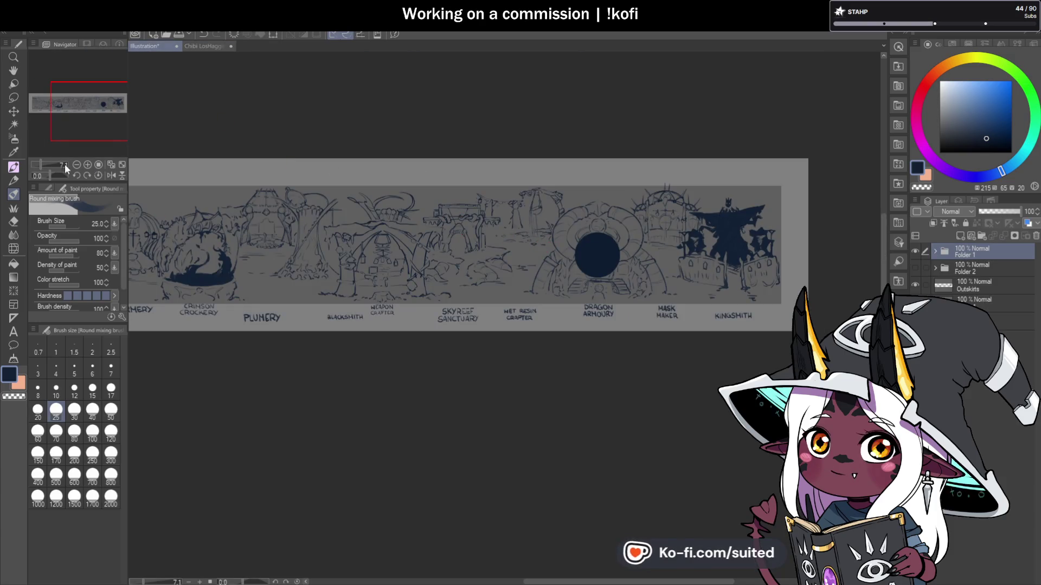
pyautogui.click(13, 71)
pyautogui.moveTo(266, 260); pyautogui.dragTo(617, 293)
pyautogui.scroll(3, 618, 293)
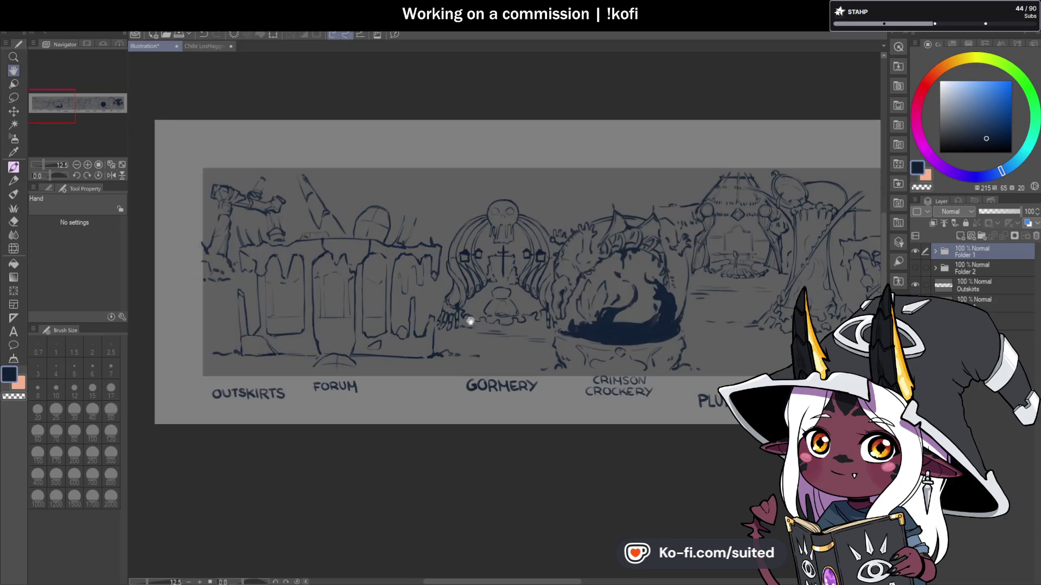
pyautogui.hscroll(6, 721, 326)
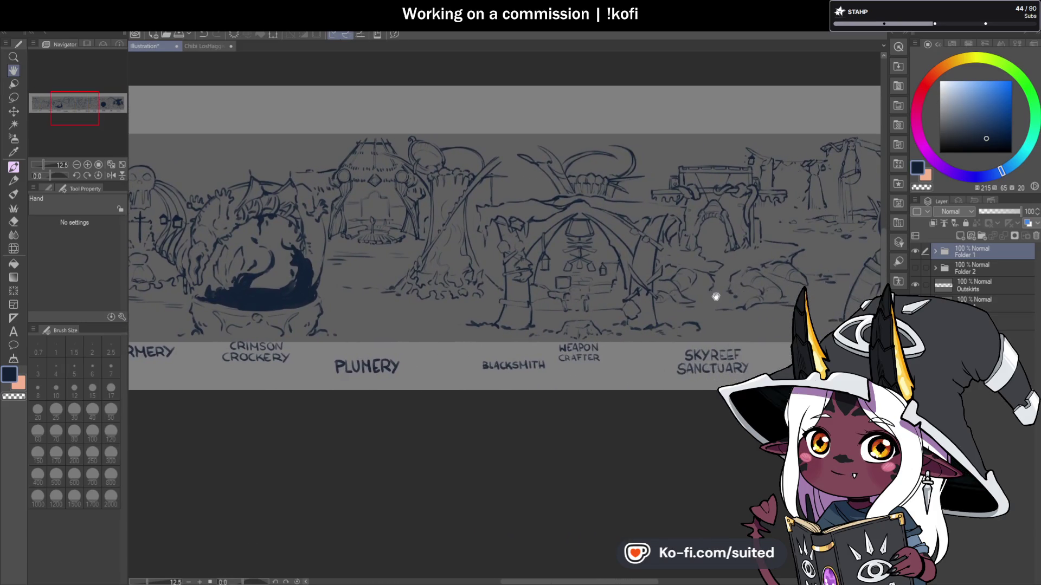
pyautogui.moveTo(714, 295); pyautogui.dragTo(476, 302)
pyautogui.moveTo(706, 295); pyautogui.dragTo(510, 296)
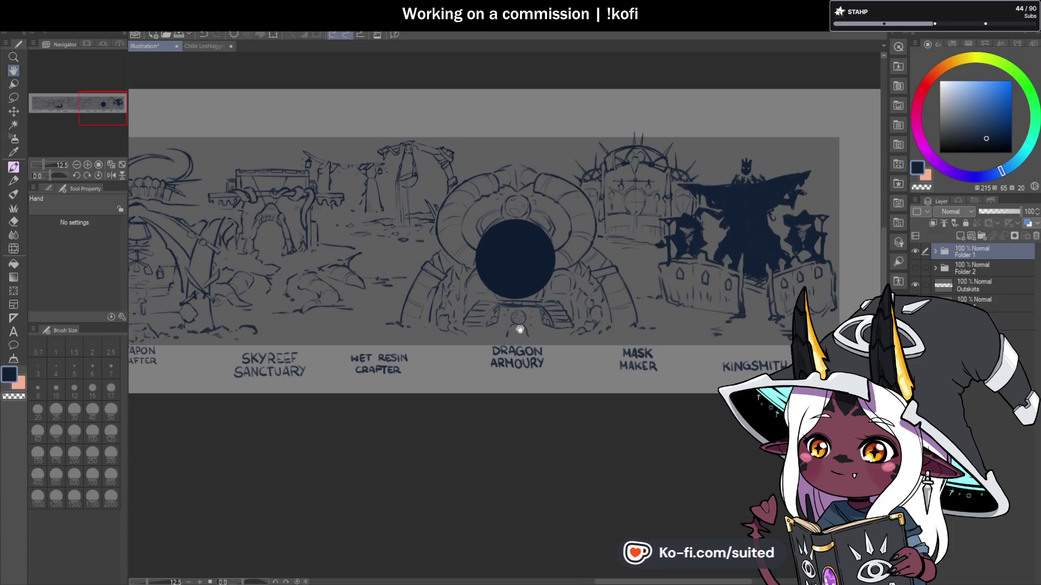
pyautogui.click(209, 47)
pyautogui.moveTo(617, 303)
pyautogui.mouseDown()
pyautogui.moveTo(597, 302)
pyautogui.moveTo(597, 315)
pyautogui.mouseUp()
pyautogui.scroll(-1, 597, 316)
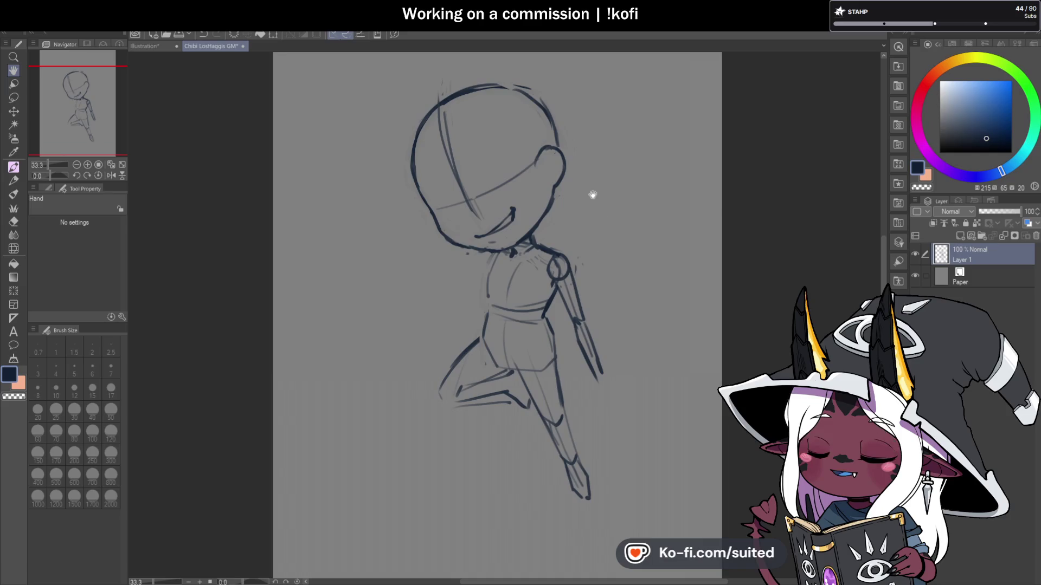
# Step: Erase parts of the torso's left line with the transparent colour
pyautogui.press('b')
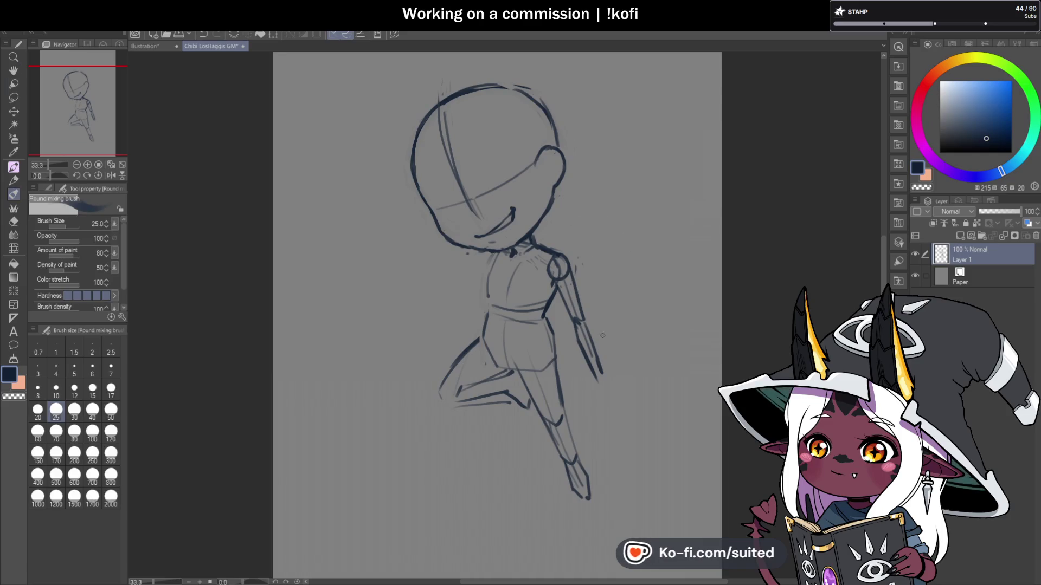
pyautogui.scroll(1, 555, 355)
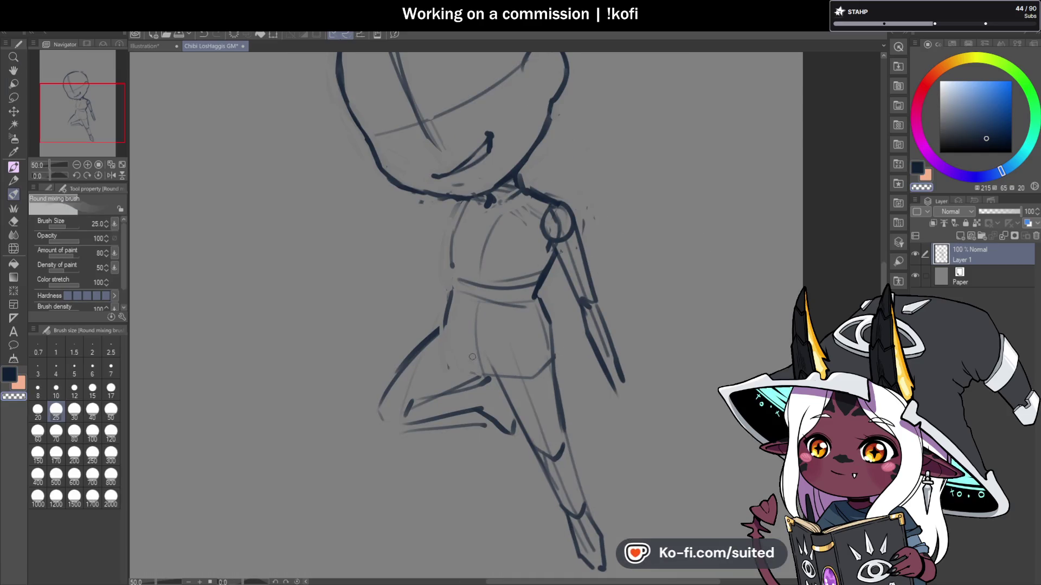
pyautogui.press('c')
pyautogui.moveTo(549, 347); pyautogui.dragTo(541, 301)
pyautogui.moveTo(448, 294); pyautogui.dragTo(448, 336)
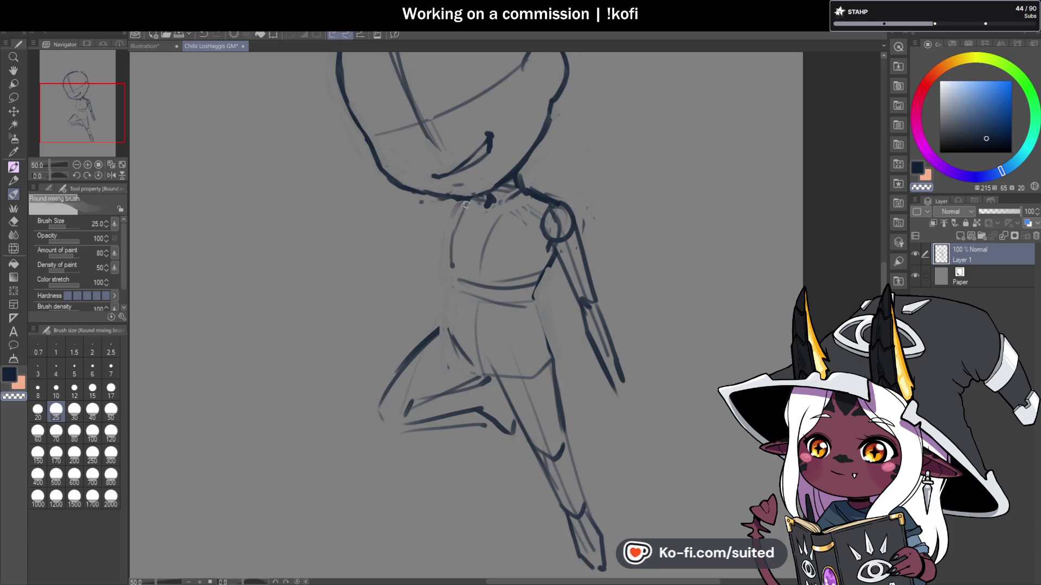
pyautogui.moveTo(467, 206); pyautogui.dragTo(453, 265)
pyautogui.press('c')
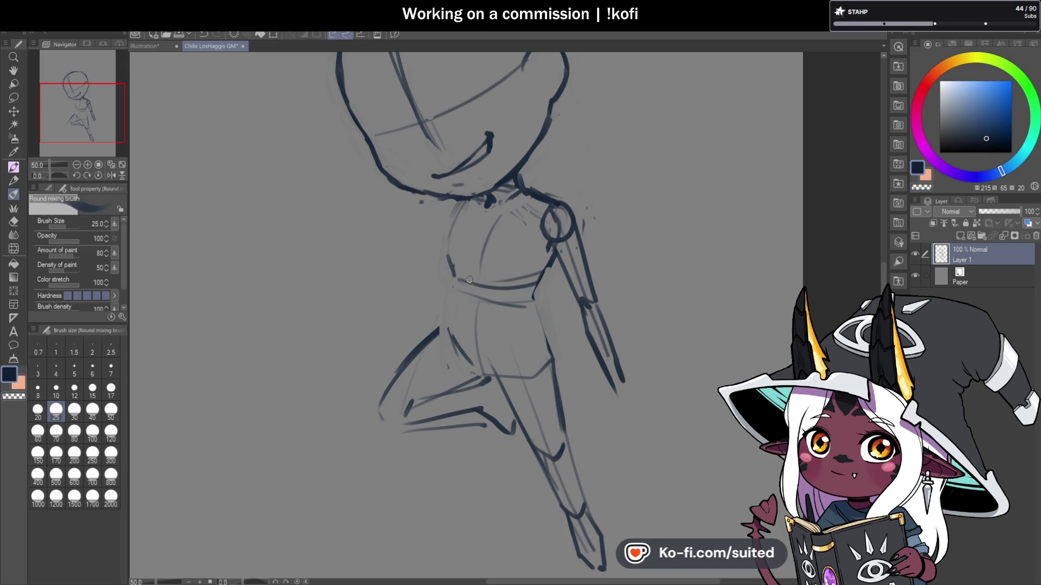
# Step: Redraw the torso's left and right side lines and a faint upper-torso line
pyautogui.moveTo(438, 234); pyautogui.dragTo(505, 259)
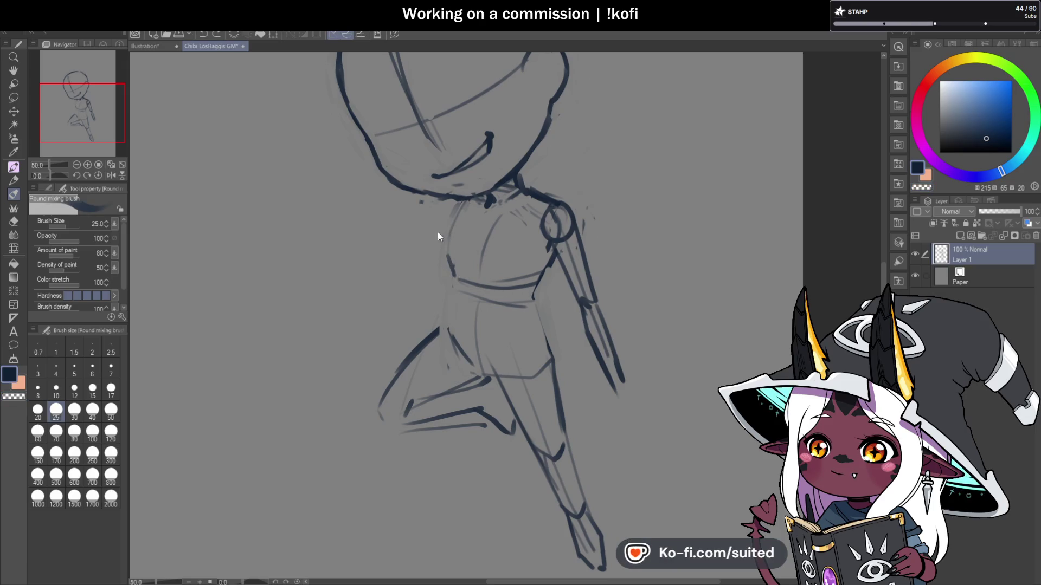
pyautogui.moveTo(455, 295); pyautogui.dragTo(441, 330)
pyautogui.moveTo(534, 313); pyautogui.dragTo(544, 342)
pyautogui.scroll(-2, 544, 342)
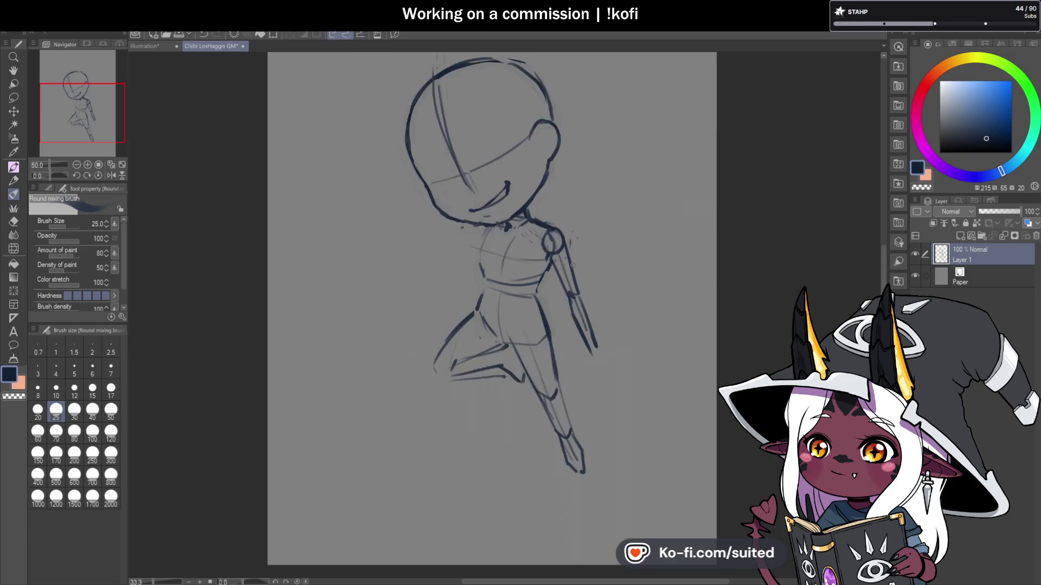
pyautogui.scroll(1, 496, 310)
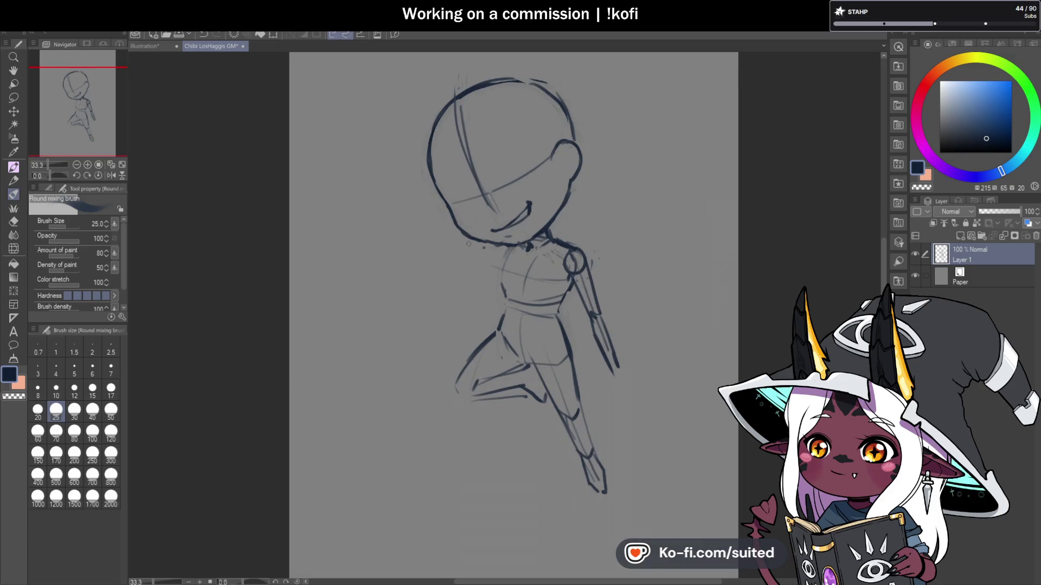
pyautogui.scroll(1, 546, 179)
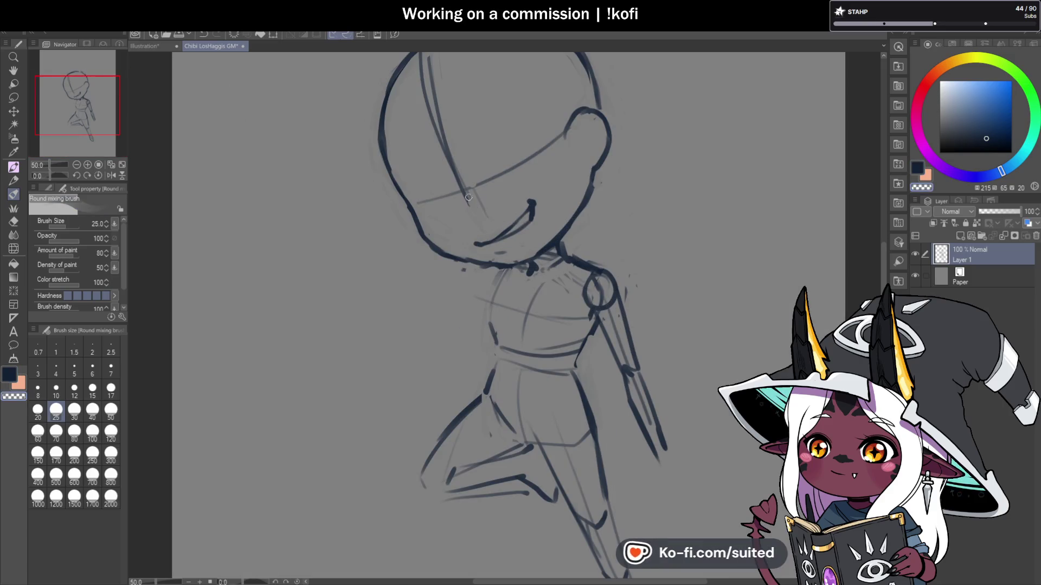
# Step: Undo the stray stroke inside the head and draw the first closed eye
pyautogui.hotkey('ctrl', 'z')
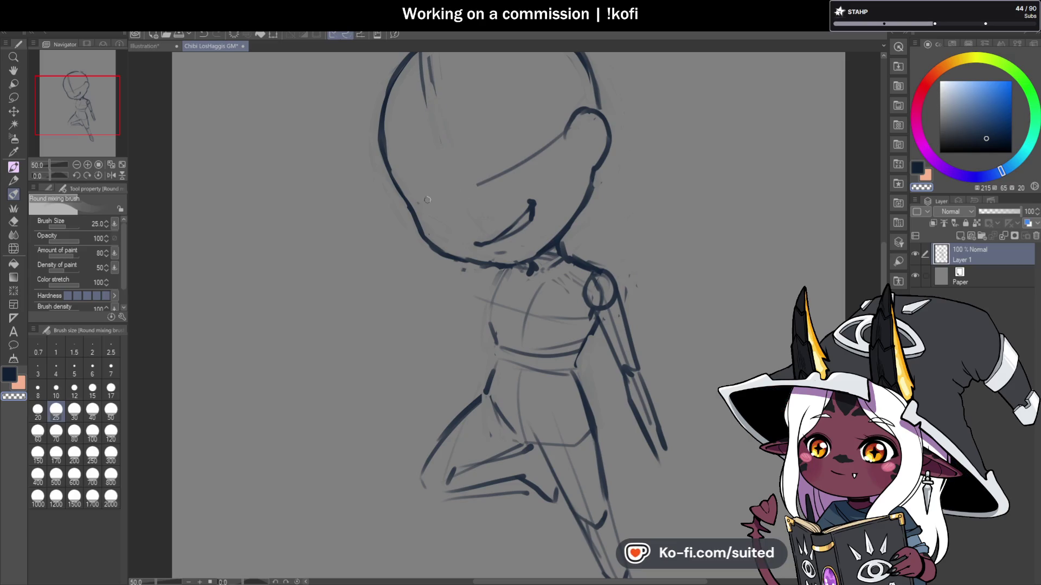
pyautogui.scroll(1, 510, 153)
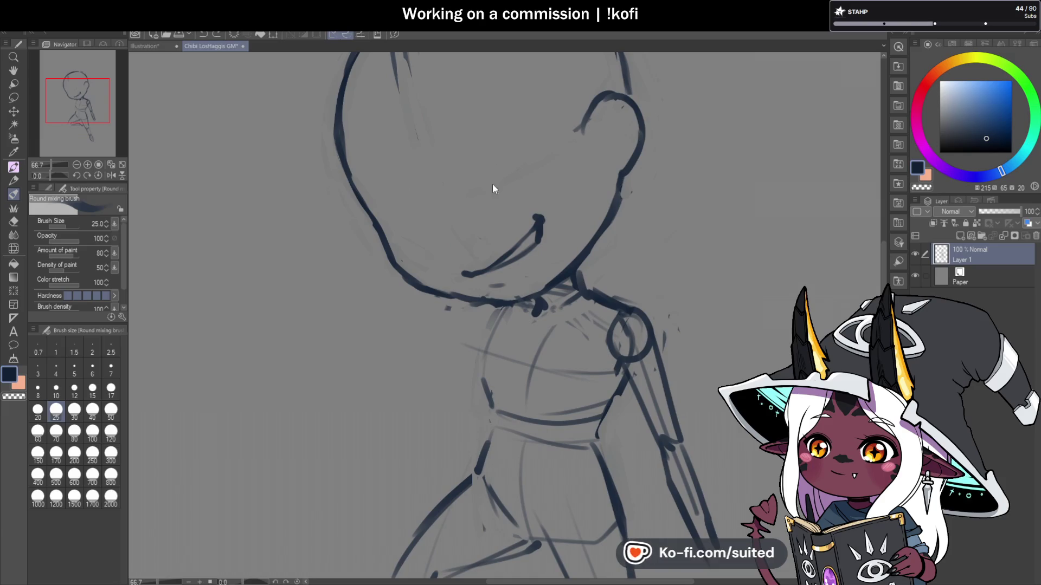
pyautogui.moveTo(504, 156); pyautogui.dragTo(534, 148)
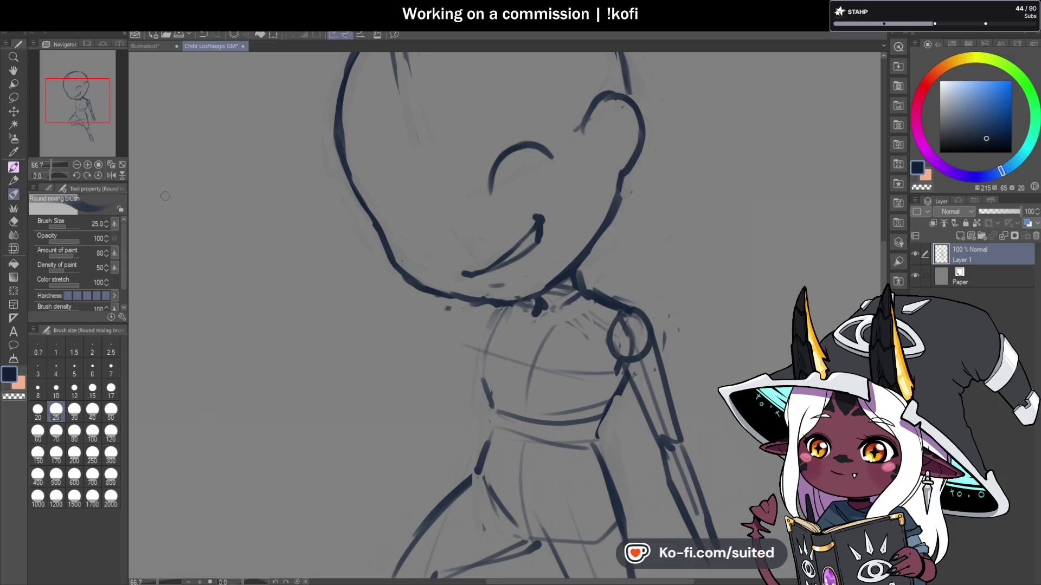
# Step: On the mirrored view, draw the second closed eye with a short lower-lid line
pyautogui.click(111, 175)
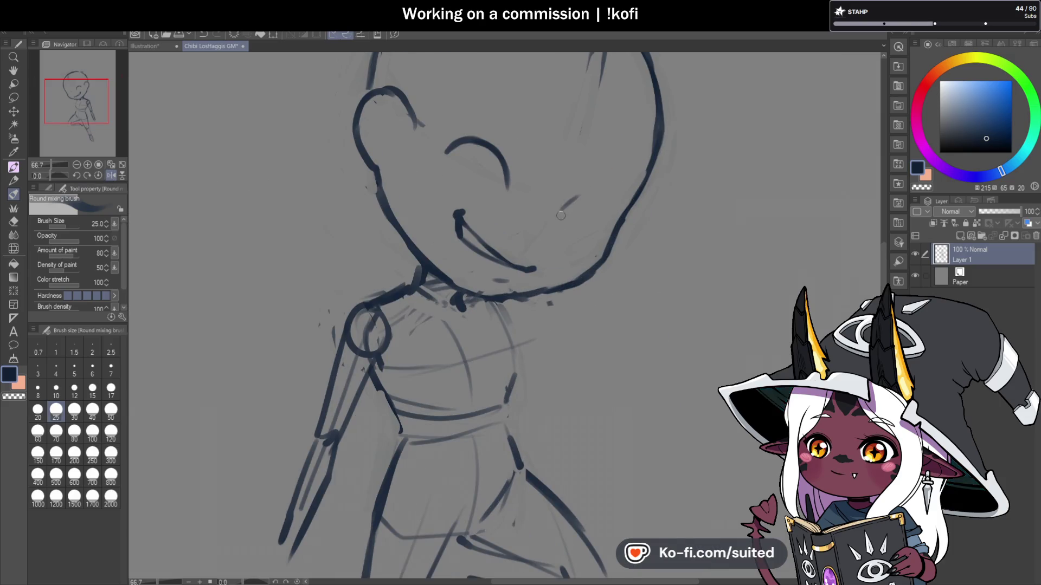
pyautogui.moveTo(560, 218)
pyautogui.mouseDown()
pyautogui.moveTo(586, 197)
pyautogui.moveTo(603, 200)
pyautogui.moveTo(596, 232)
pyautogui.moveTo(600, 200)
pyautogui.mouseUp()
pyautogui.scroll(-1, 575, 209)
pyautogui.scroll(1, 570, 218)
pyautogui.scroll(1, 565, 231)
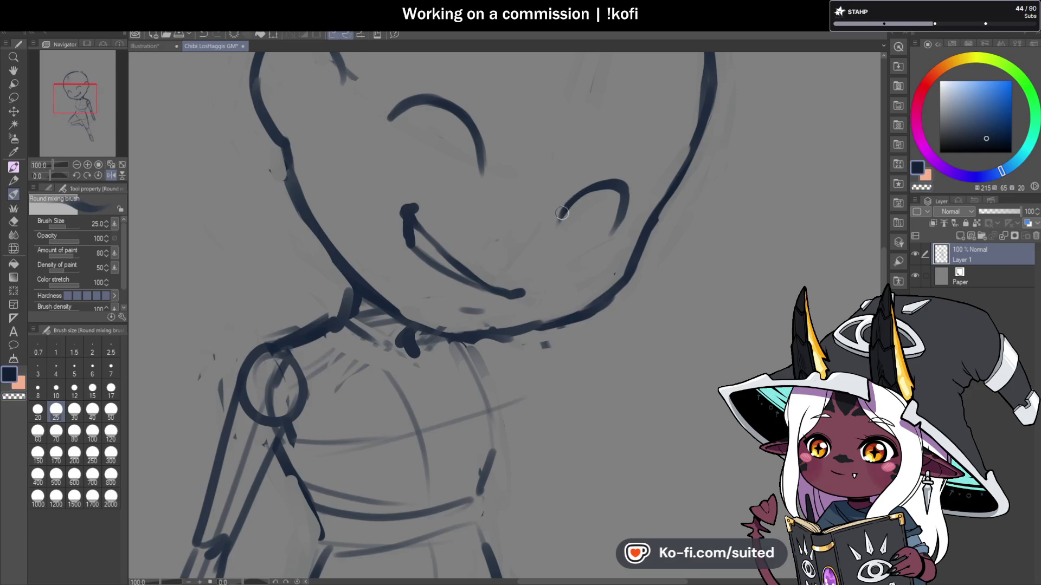
pyautogui.moveTo(599, 244); pyautogui.dragTo(576, 243)
pyautogui.scroll(-1, 613, 230)
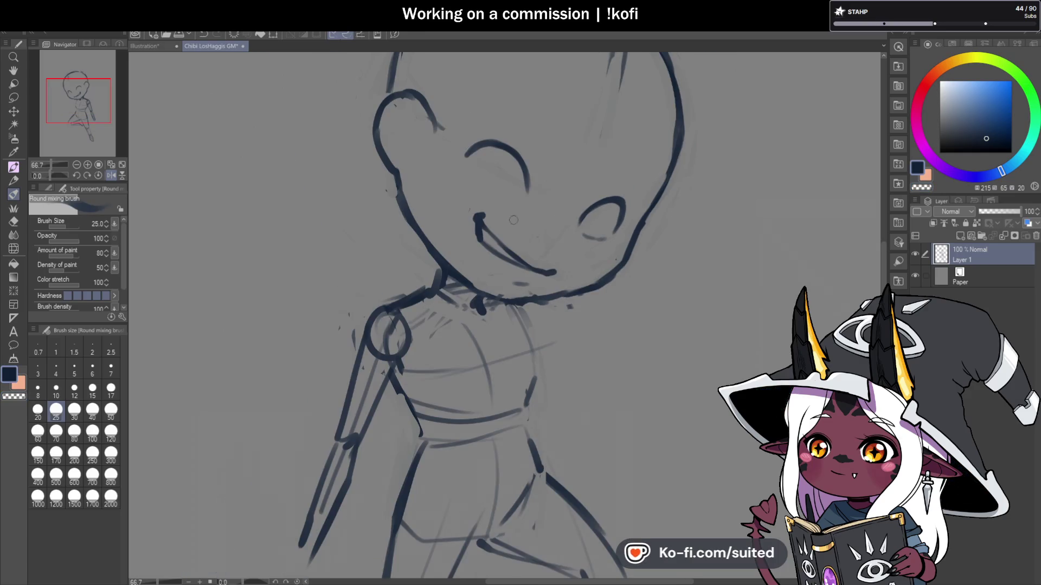
# Step: Flip the view back to normal and erase part of the left eye's lower stroke
pyautogui.click(115, 177)
pyautogui.scroll(1, 534, 182)
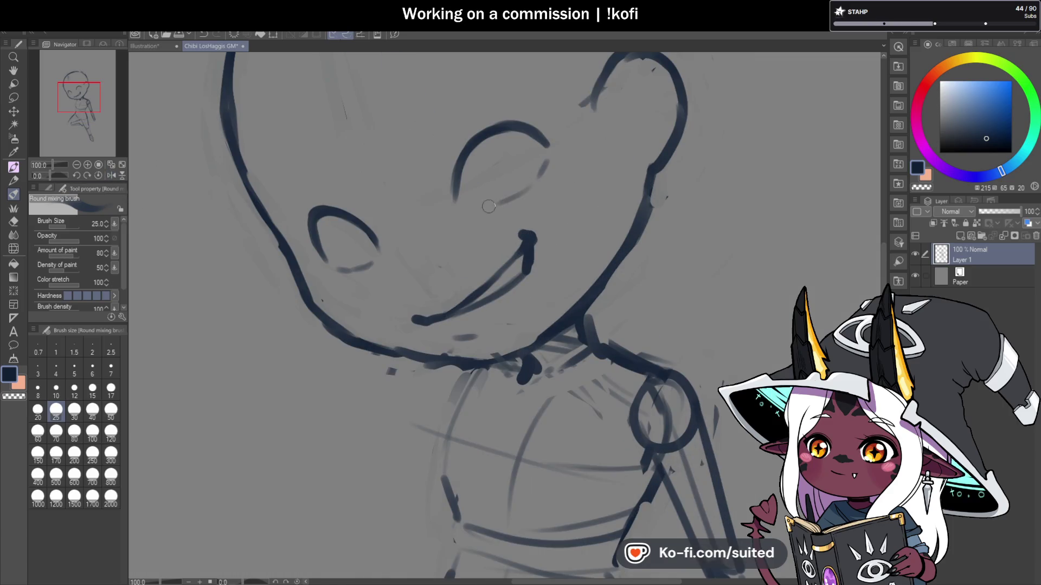
pyautogui.scroll(-3, 490, 212)
pyautogui.scroll(2, 501, 233)
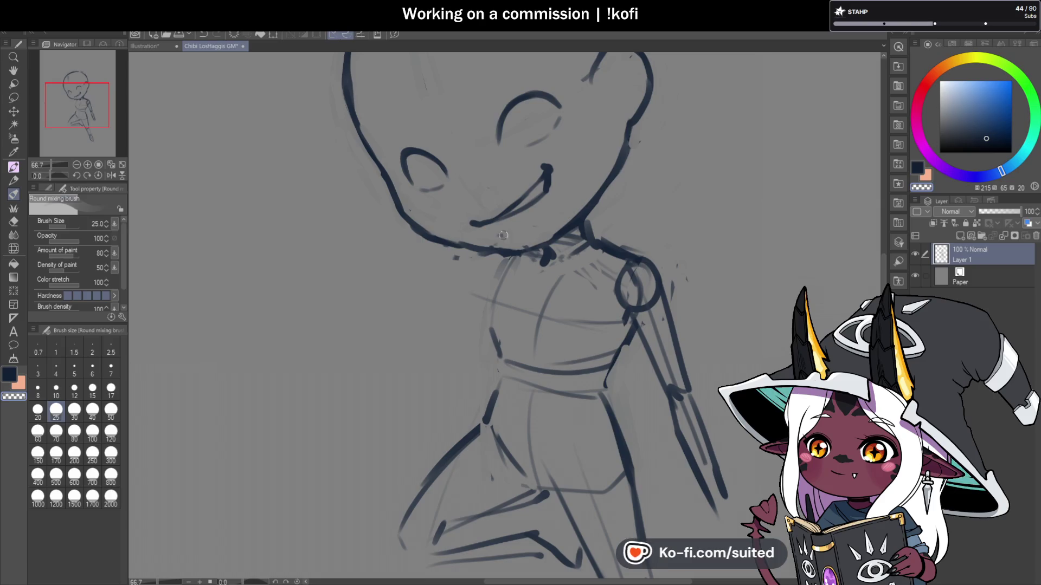
pyautogui.keyDown('alt'); pyautogui.click(446, 242); pyautogui.keyUp('alt')
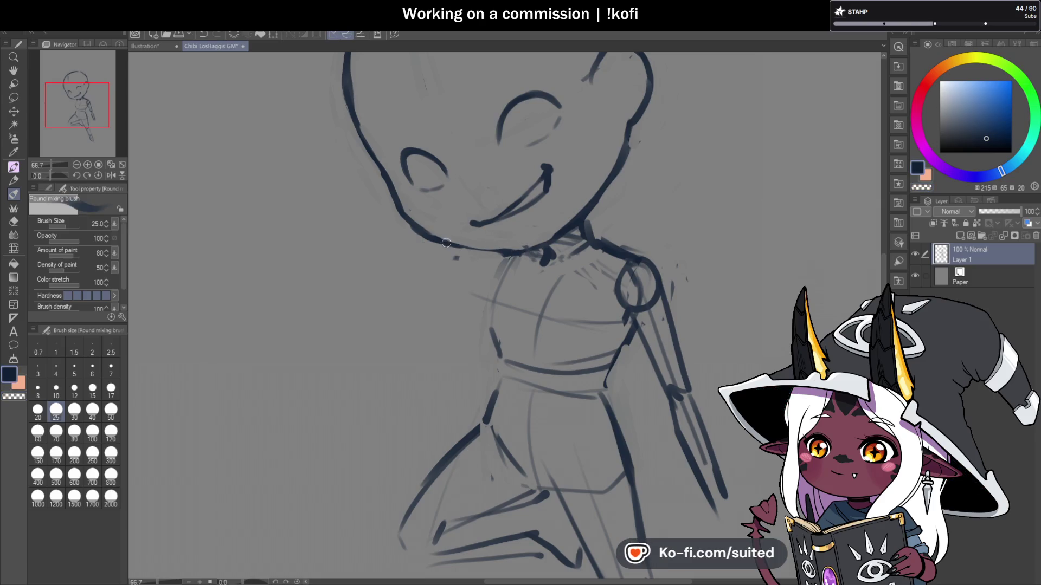
pyautogui.press('c')
pyautogui.press('c')
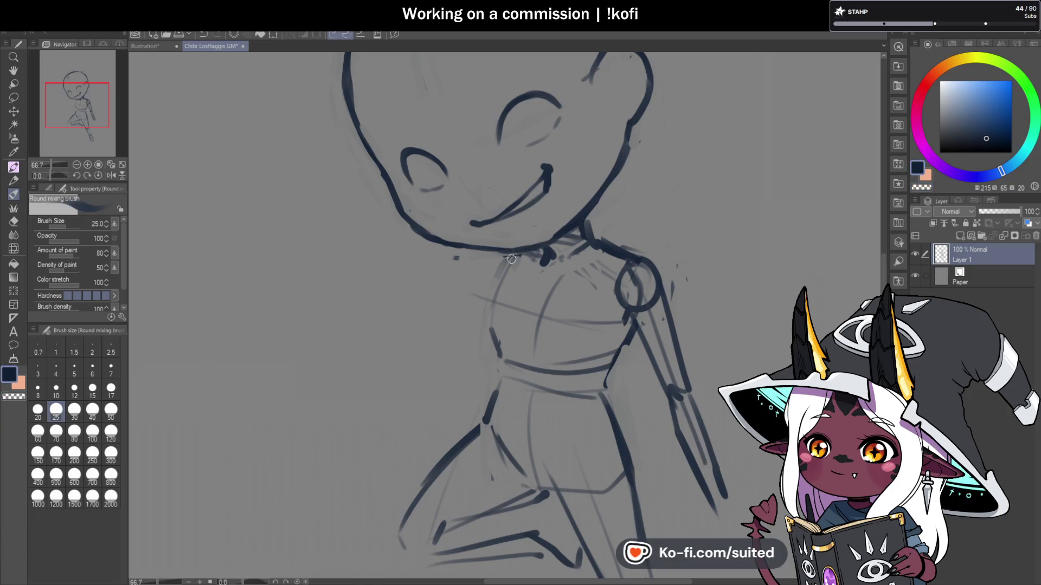
pyautogui.scroll(-1, 547, 233)
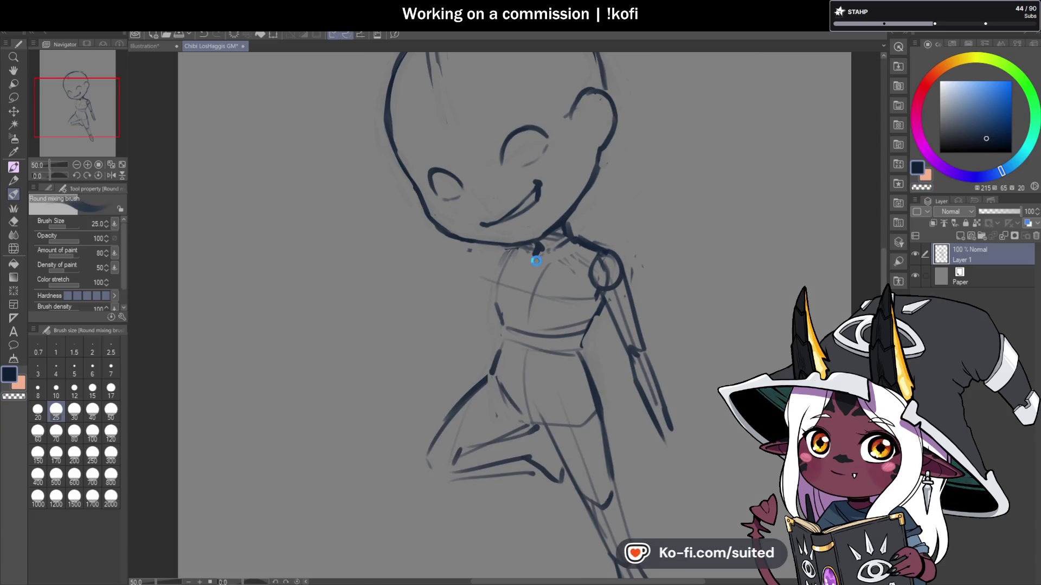
pyautogui.scroll(1, 535, 260)
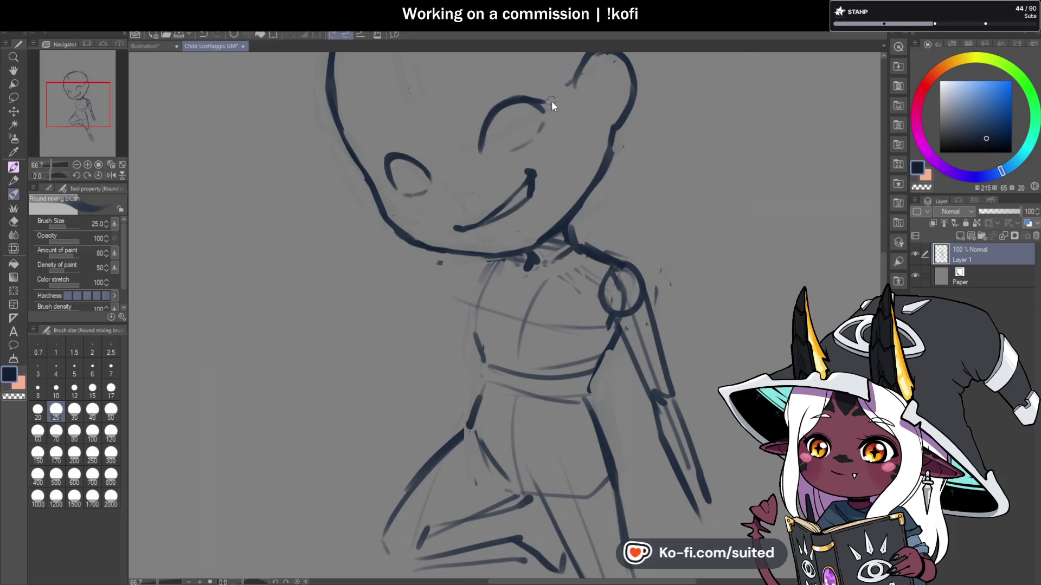
pyautogui.press('c')
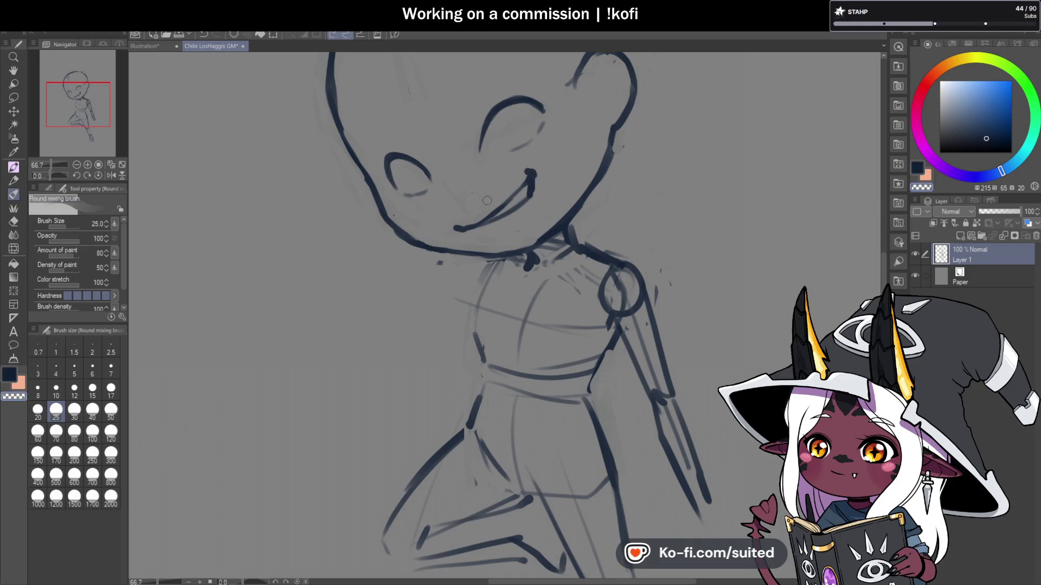
pyautogui.scroll(1, 423, 166)
pyautogui.press('c')
pyautogui.press('c')
pyautogui.moveTo(377, 176); pyautogui.dragTo(396, 210)
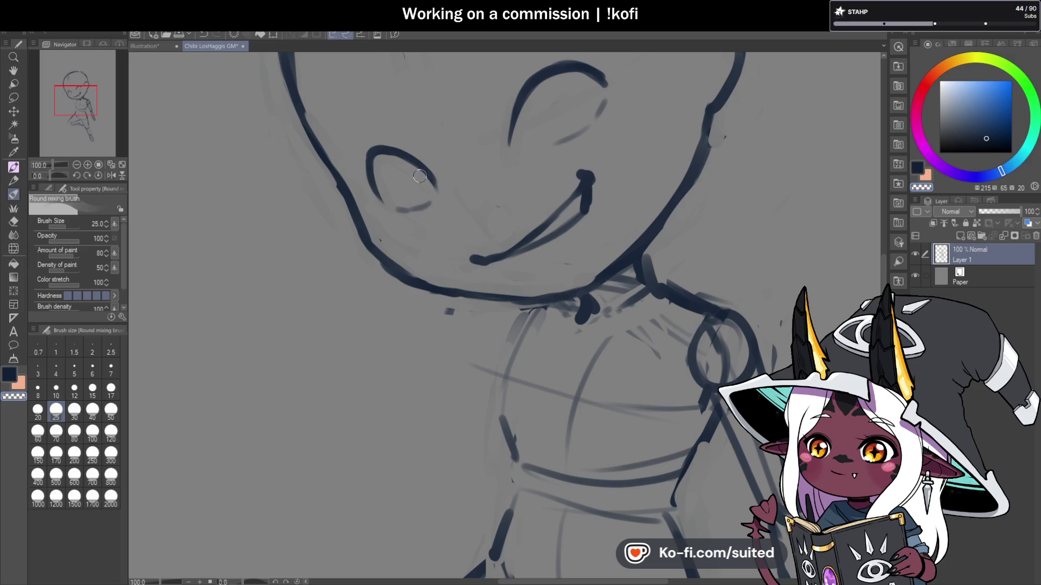
# Step: Refine the upper curved stroke of the left closed eye
pyautogui.scroll(1, 403, 161)
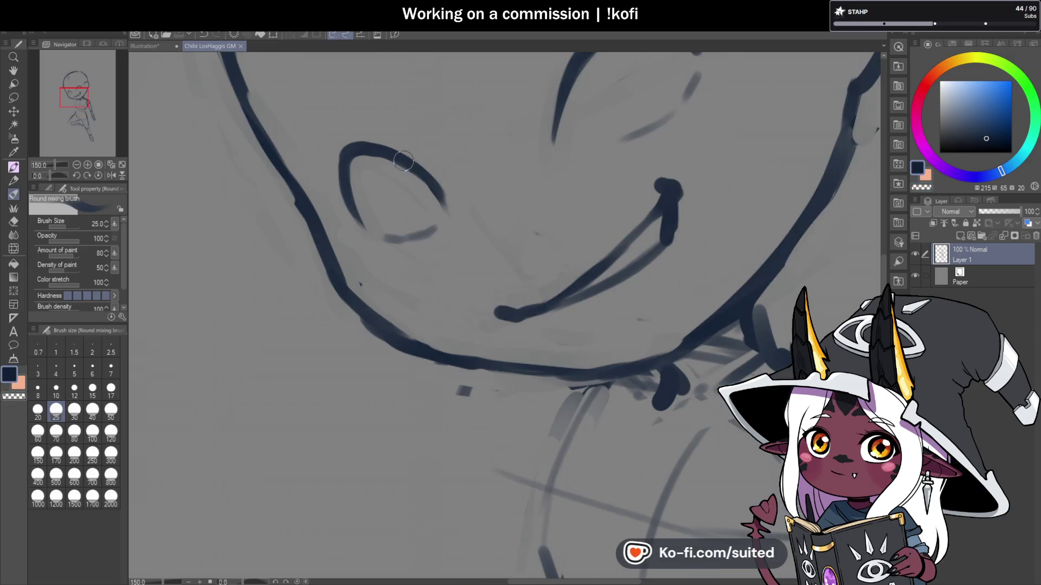
pyautogui.moveTo(404, 161); pyautogui.dragTo(347, 157)
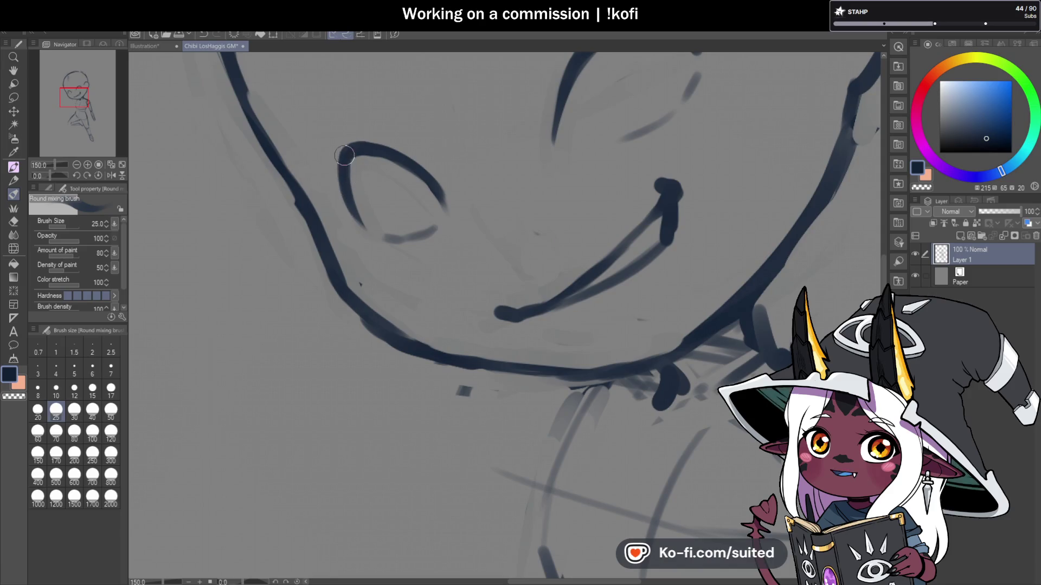
pyautogui.scroll(-1, 447, 200)
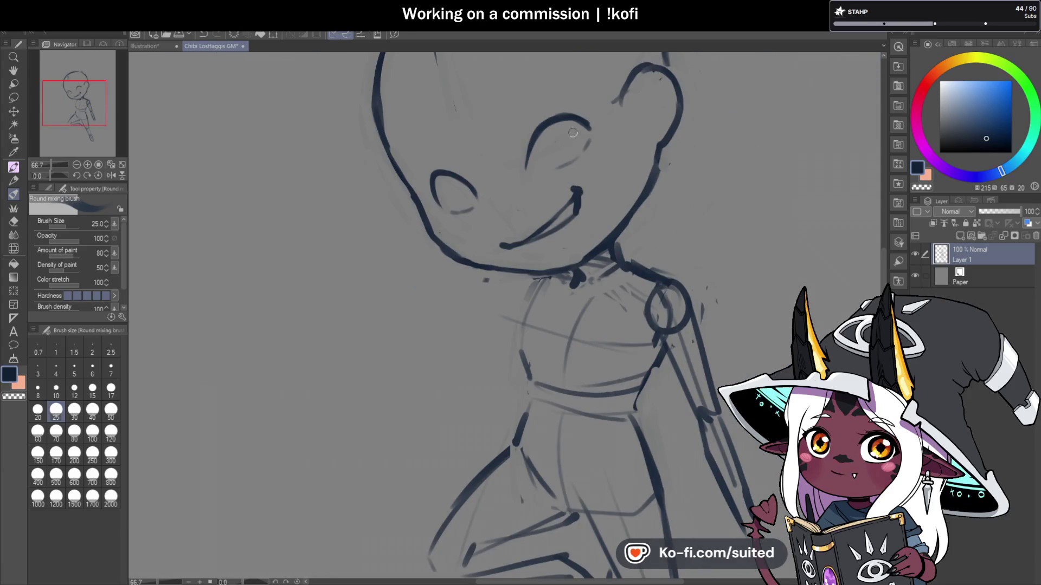
pyautogui.scroll(1, 420, 184)
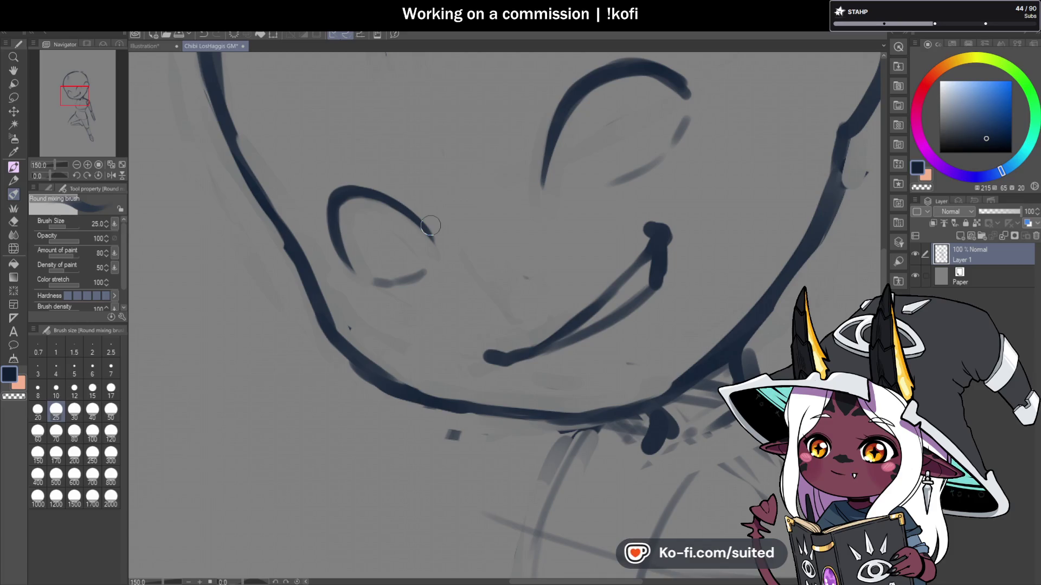
pyautogui.scroll(-2, 481, 204)
pyautogui.scroll(-2, 481, 204)
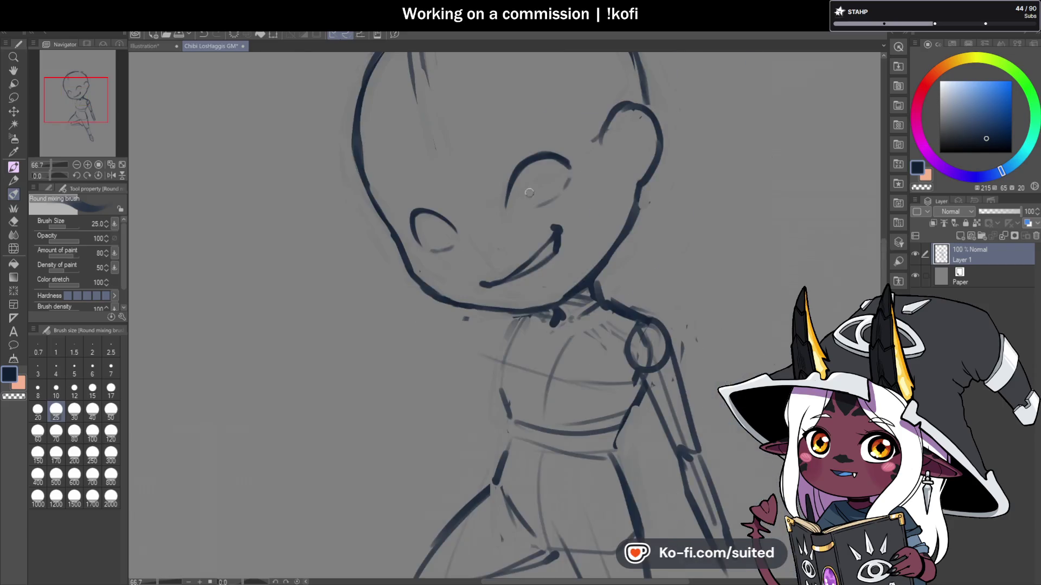
pyautogui.scroll(2, 484, 245)
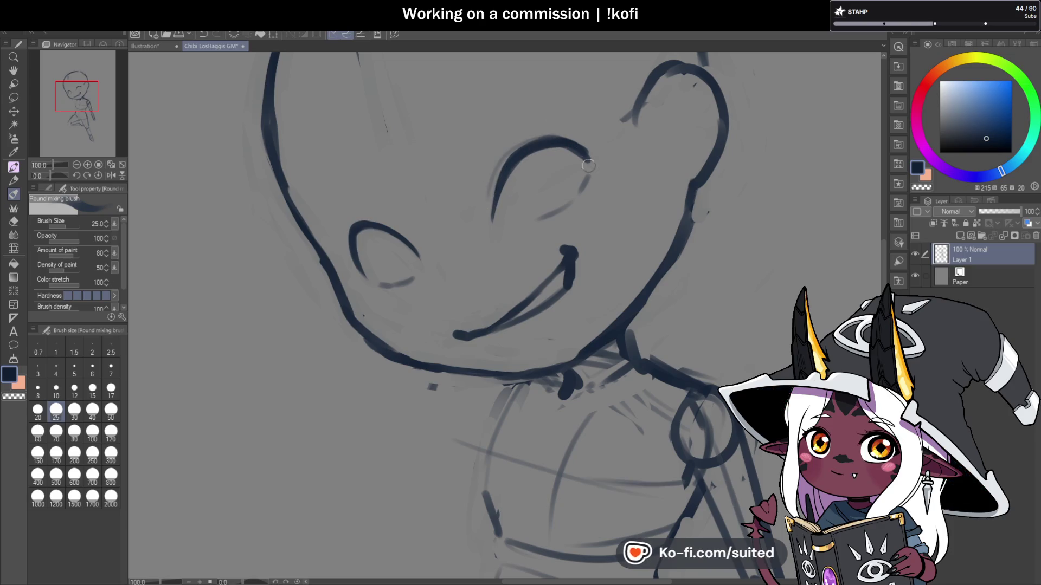
pyautogui.scroll(-1, 599, 115)
# Step: Mirror the canvas view to check the face's proportions, then restore it
pyautogui.click(111, 176)
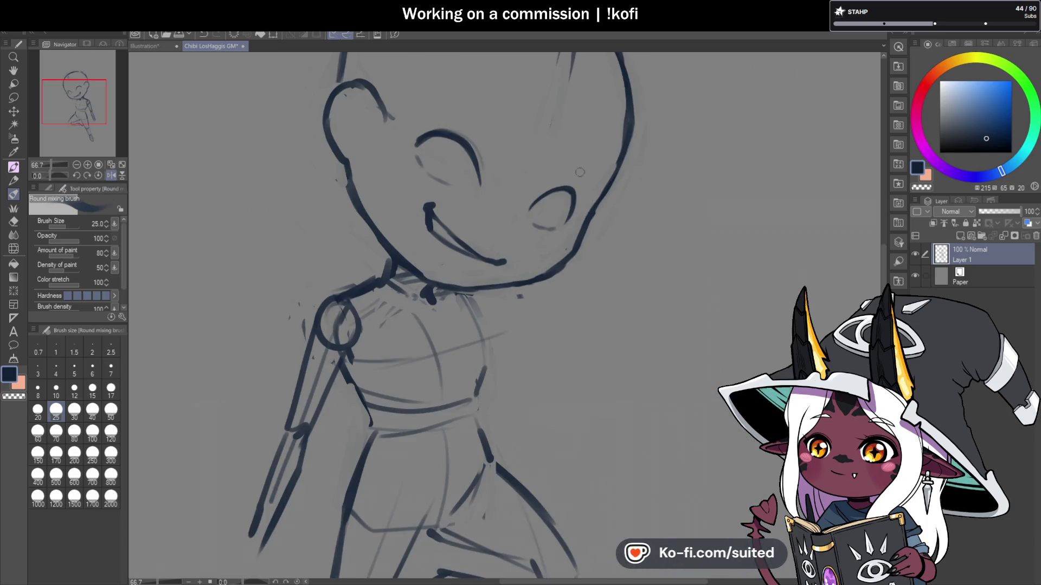
pyautogui.scroll(1, 579, 173)
pyautogui.scroll(-1, 534, 208)
pyautogui.scroll(1, 533, 209)
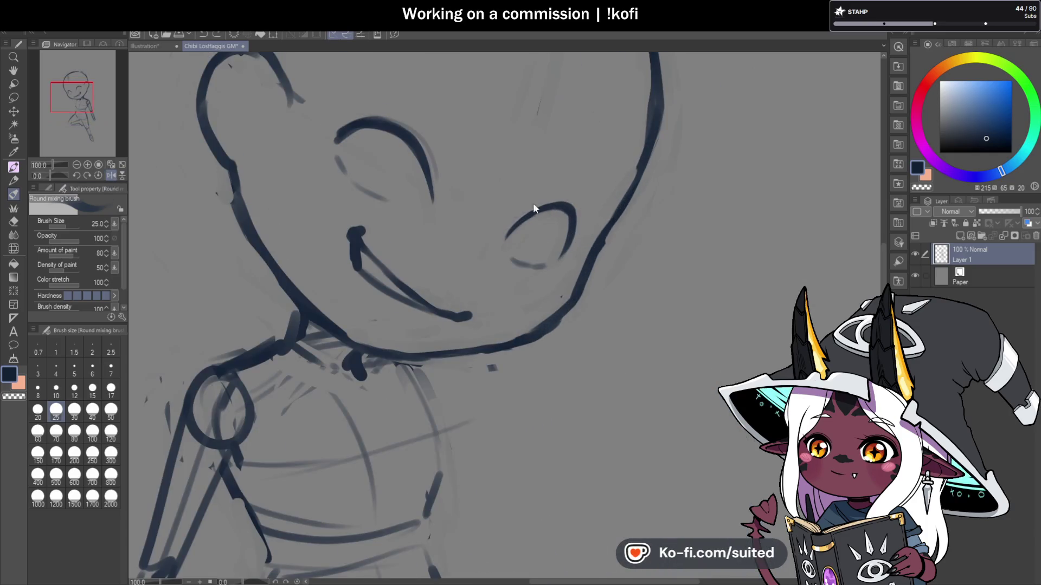
pyautogui.scroll(-3, 565, 202)
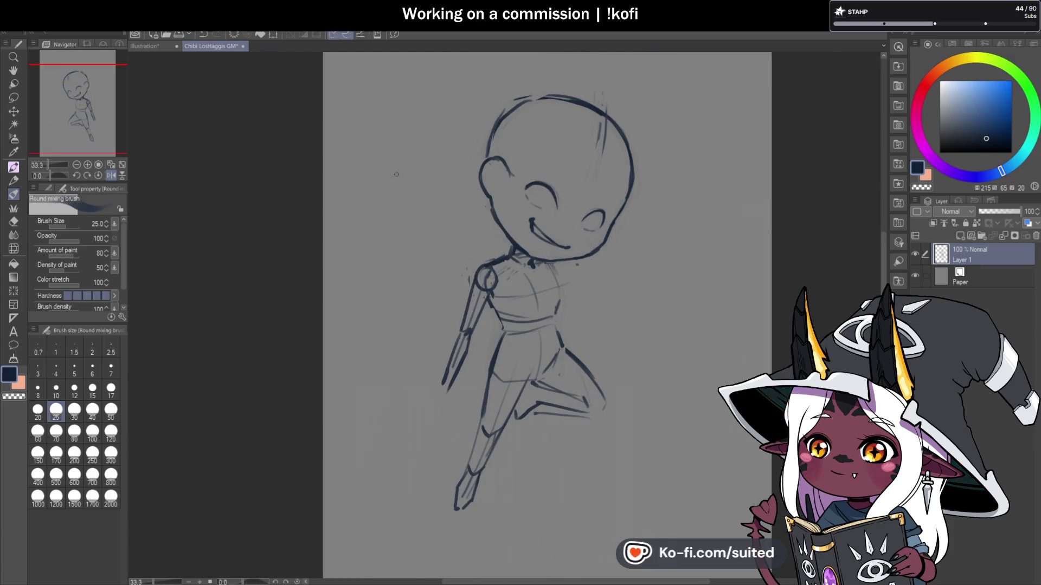
pyautogui.click(110, 175)
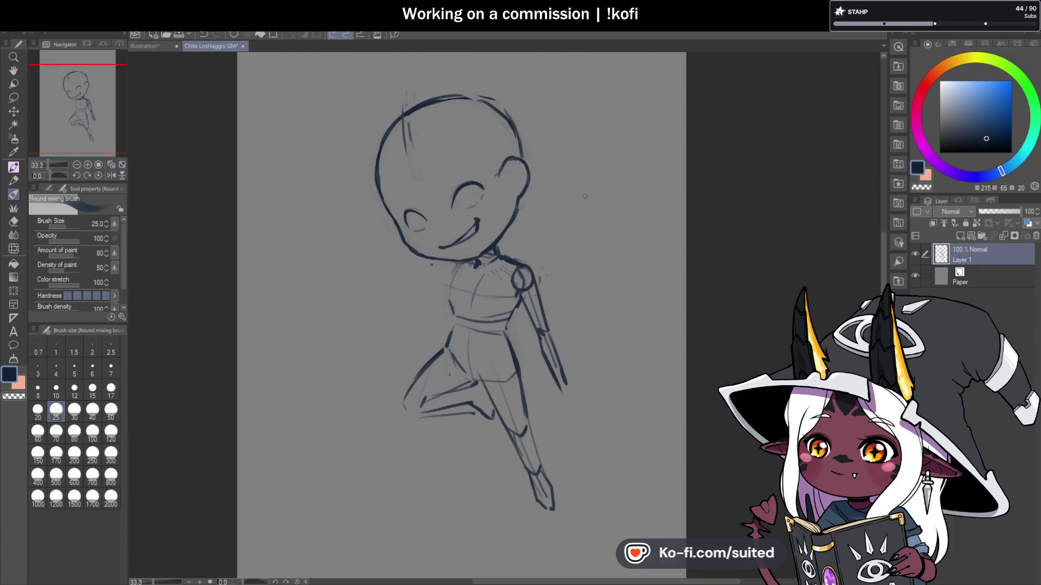
# Step: Draw a longer, darker eyebrow line above the eye, replacing a short trial stroke
pyautogui.scroll(2, 473, 245)
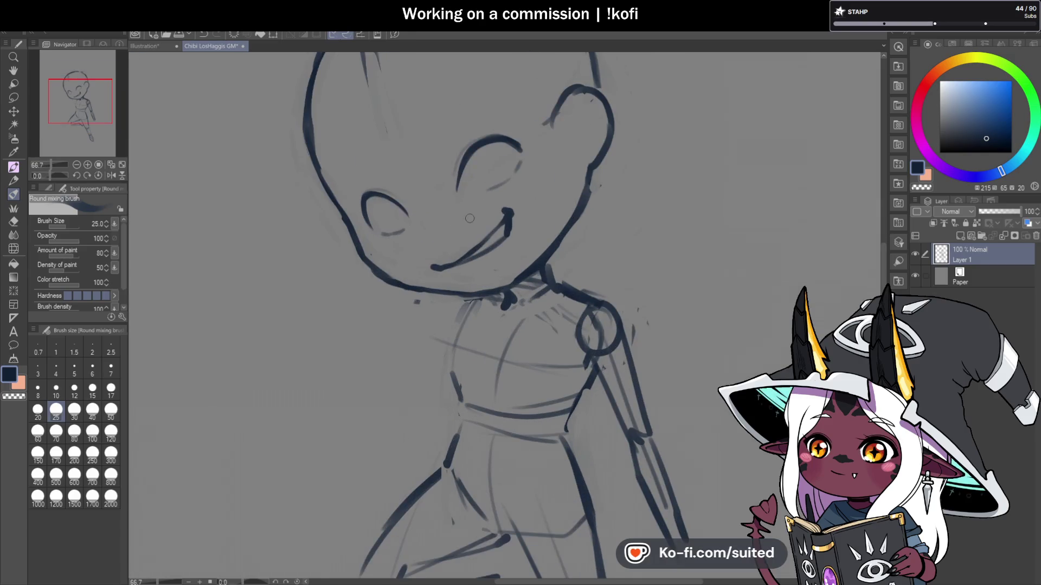
pyautogui.moveTo(438, 148); pyautogui.dragTo(450, 137)
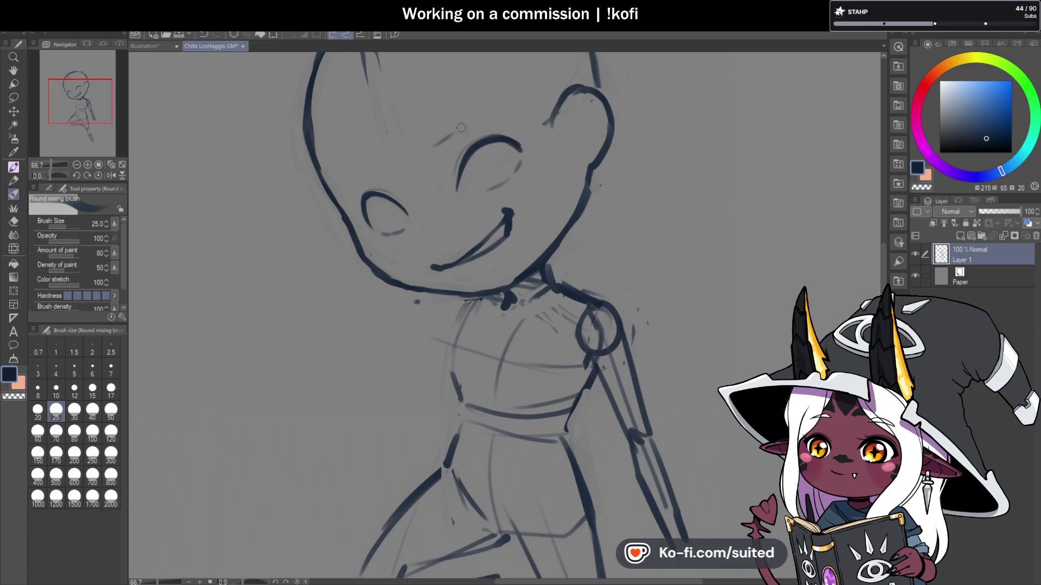
pyautogui.hotkey('ctrl', 'z')
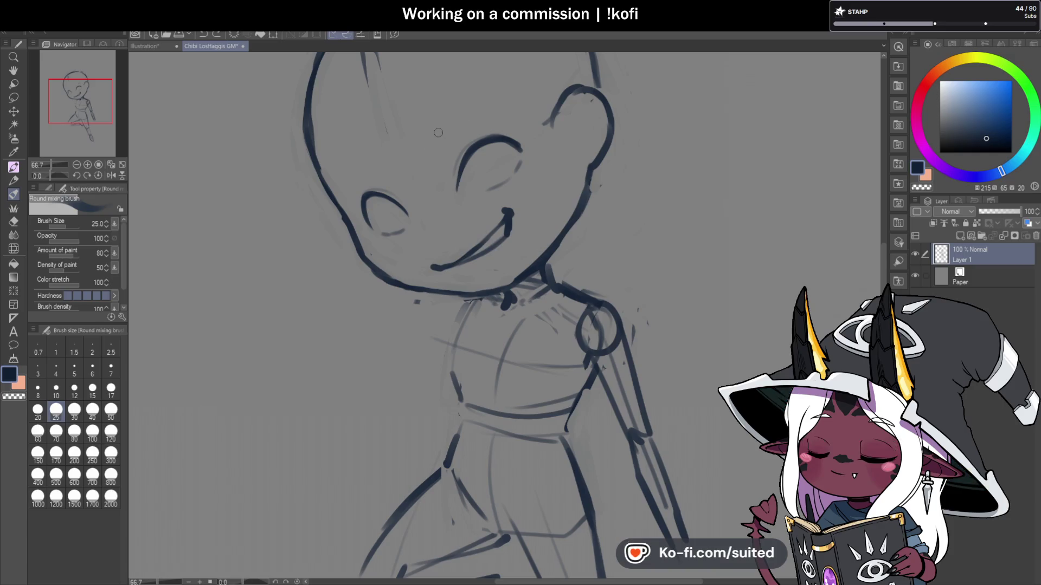
pyautogui.moveTo(440, 134); pyautogui.dragTo(485, 111)
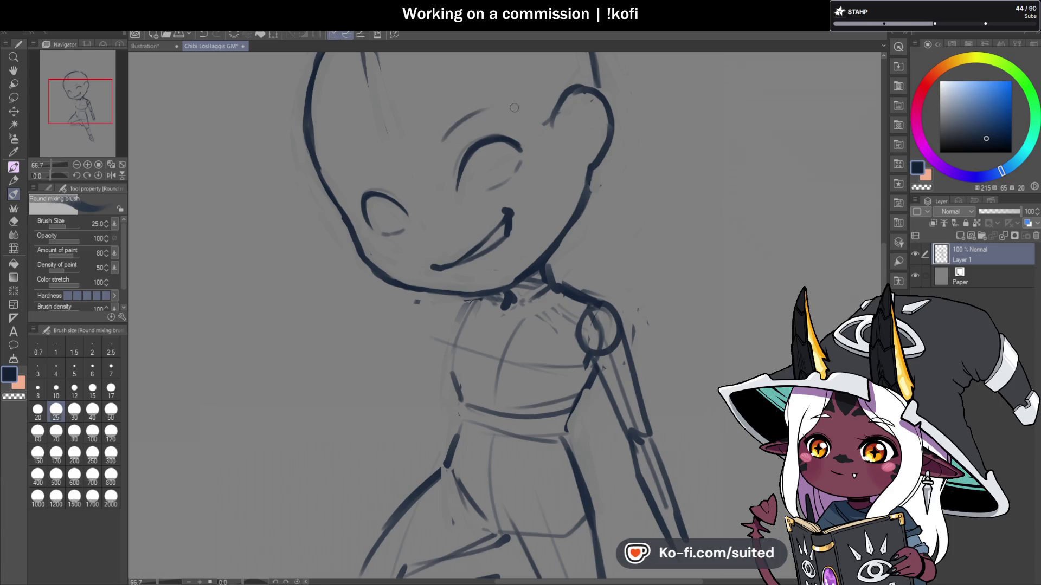
pyautogui.scroll(2, 514, 107)
pyautogui.moveTo(411, 145)
pyautogui.mouseDown()
pyautogui.moveTo(405, 165)
pyautogui.moveTo(511, 102)
pyautogui.mouseUp()
pyautogui.scroll(-3, 517, 104)
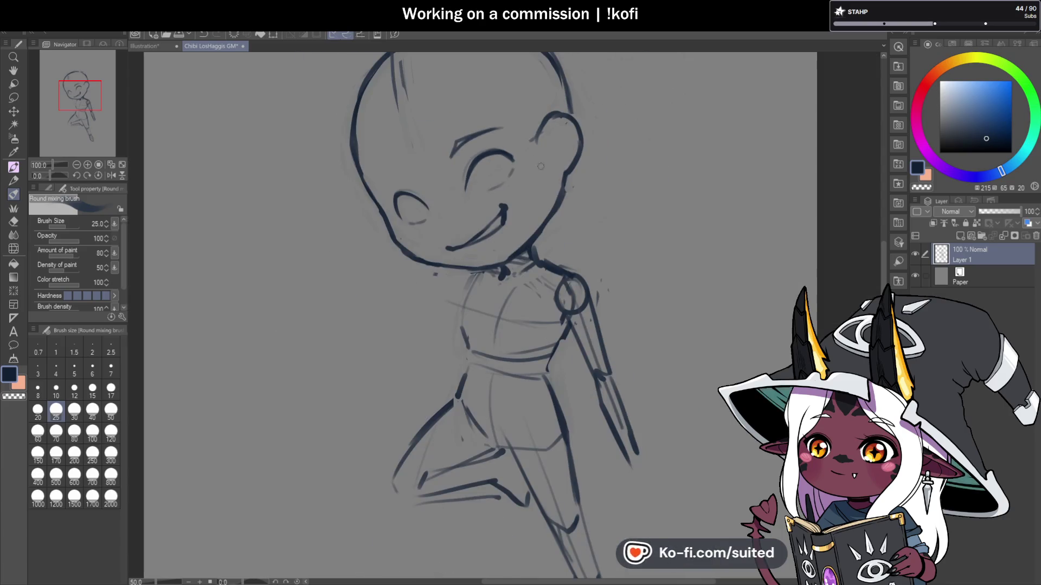
# Step: In the mirrored view, sketch an eyebrow above the other closed eye, then switch to transparent colour
pyautogui.press('h')
pyautogui.scroll(2, 599, 172)
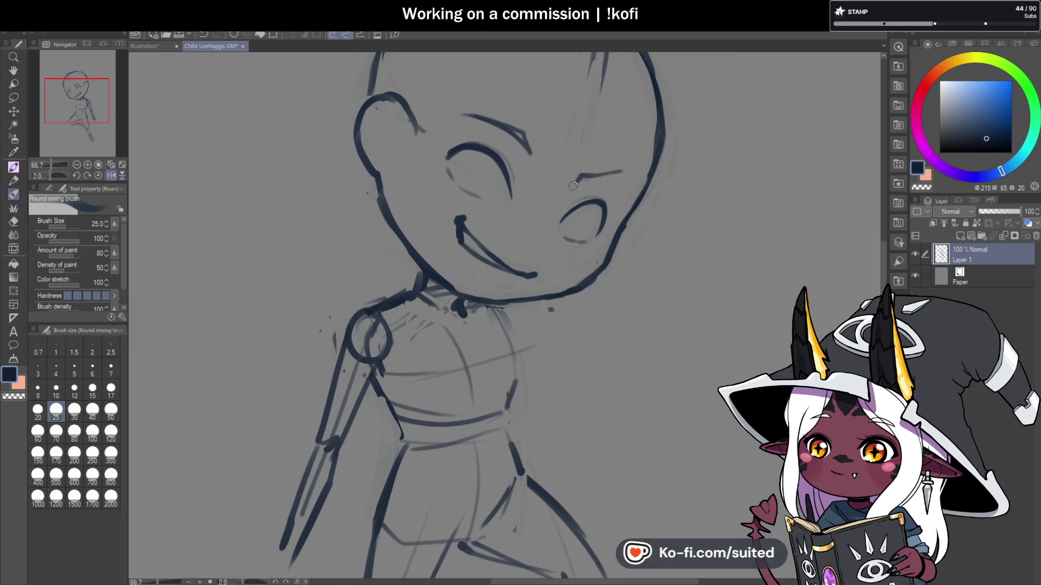
pyautogui.scroll(-2, 684, 236)
pyautogui.scroll(2, 638, 181)
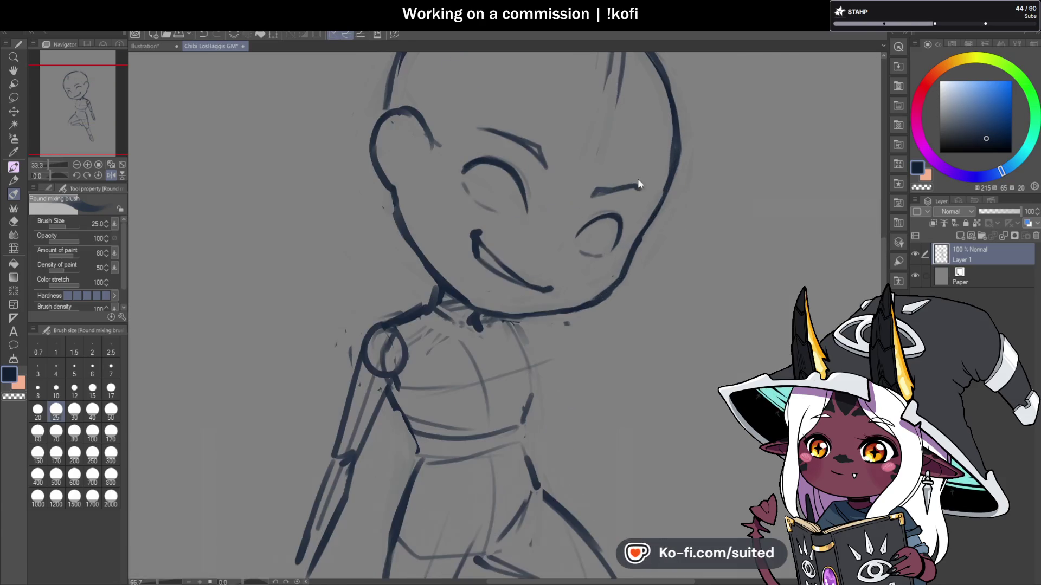
pyautogui.scroll(1, 635, 188)
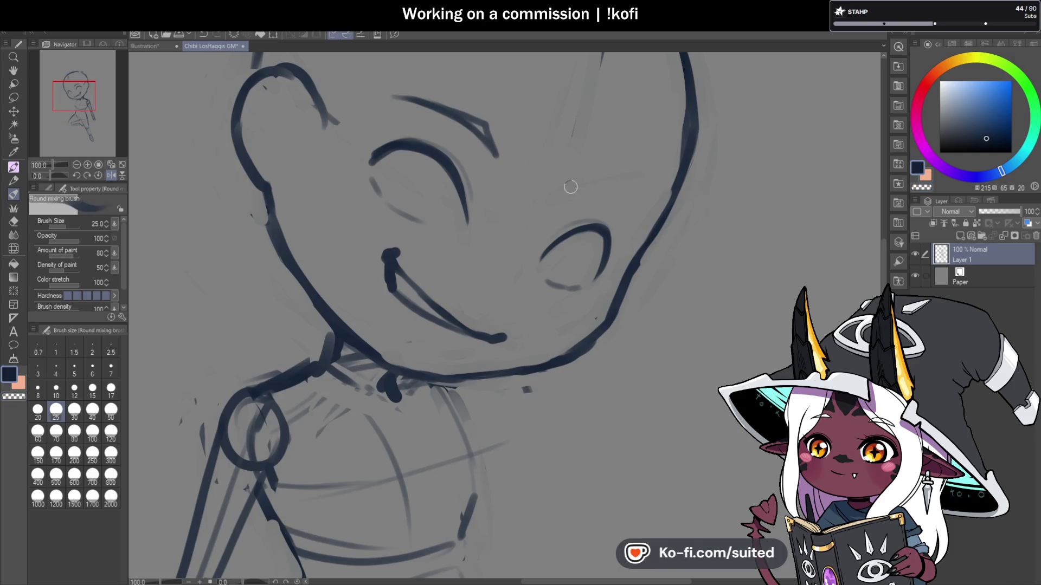
pyautogui.moveTo(572, 194)
pyautogui.mouseDown()
pyautogui.moveTo(651, 201)
pyautogui.moveTo(572, 203)
pyautogui.mouseUp()
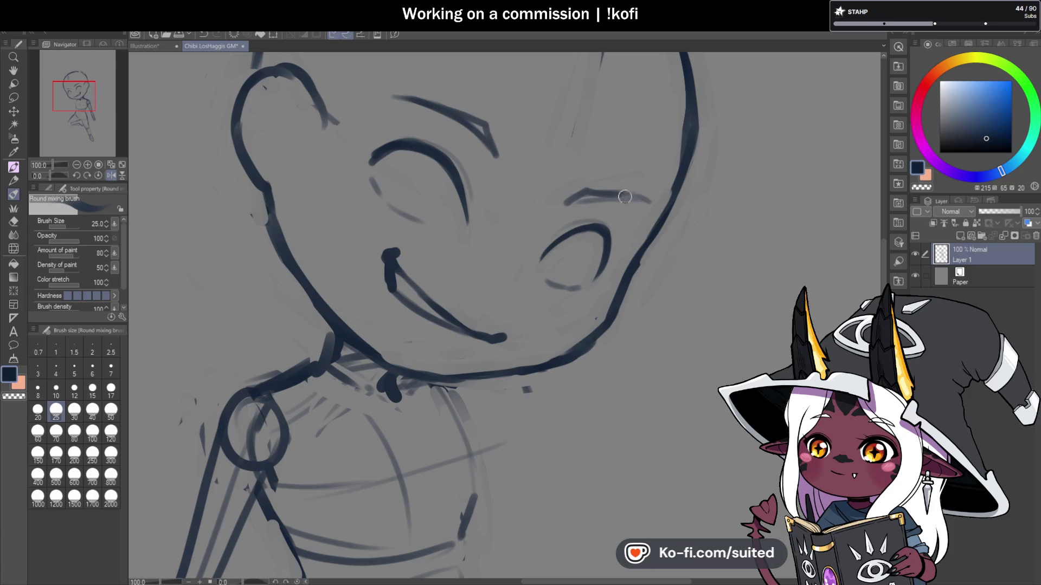
pyautogui.press('c')
pyautogui.press('c')
pyautogui.scroll(-3, 602, 209)
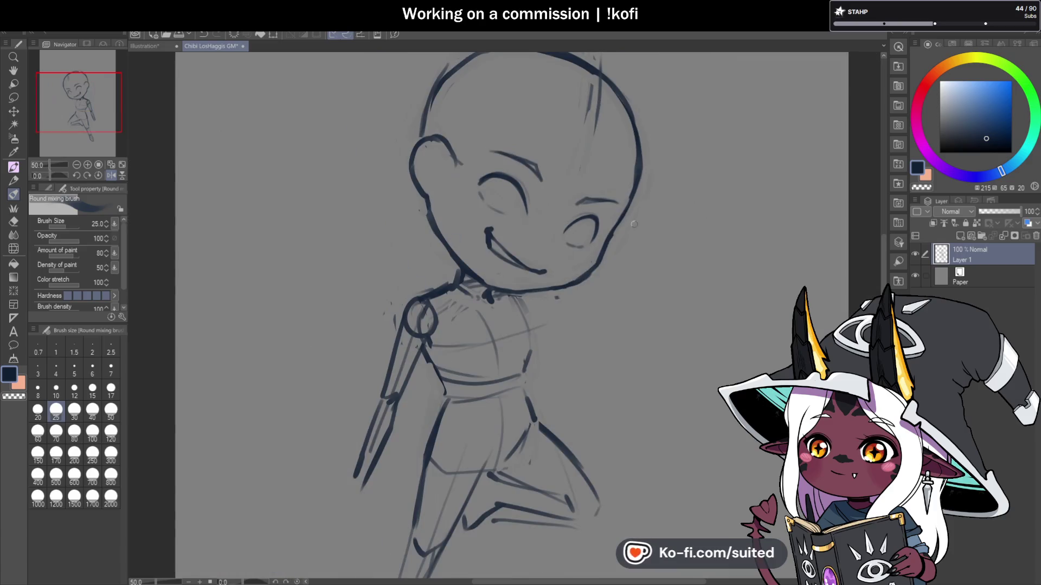
pyautogui.scroll(3, 574, 235)
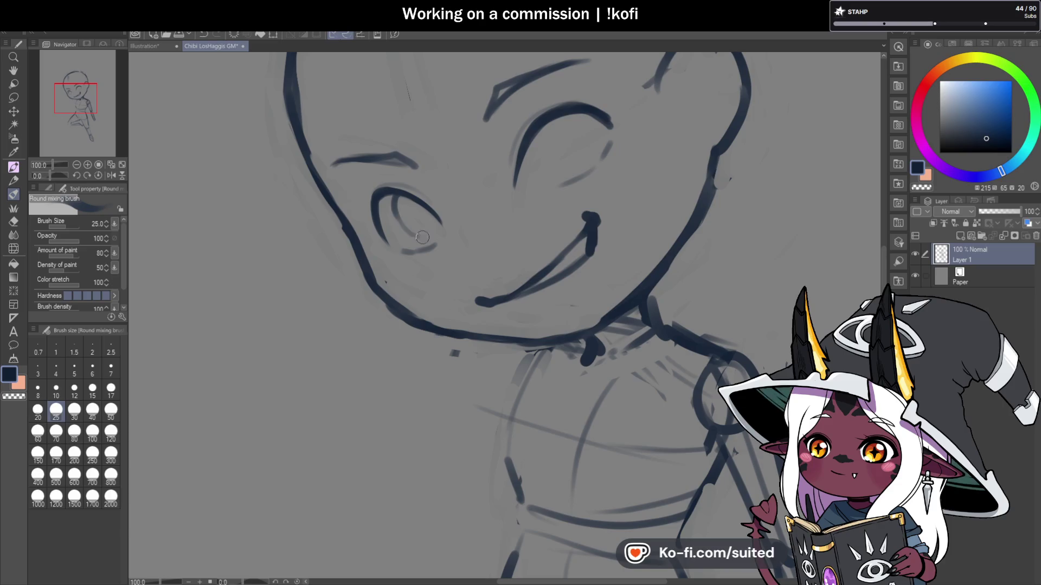
# Step: Draw iris and pupil in both eyes with thick dark outlines, then zoom out to the whole page
pyautogui.moveTo(427, 235)
pyautogui.mouseDown()
pyautogui.moveTo(437, 214)
pyautogui.moveTo(395, 211)
pyautogui.moveTo(407, 192)
pyautogui.moveTo(423, 221)
pyautogui.moveTo(406, 198)
pyautogui.moveTo(407, 219)
pyautogui.mouseUp()
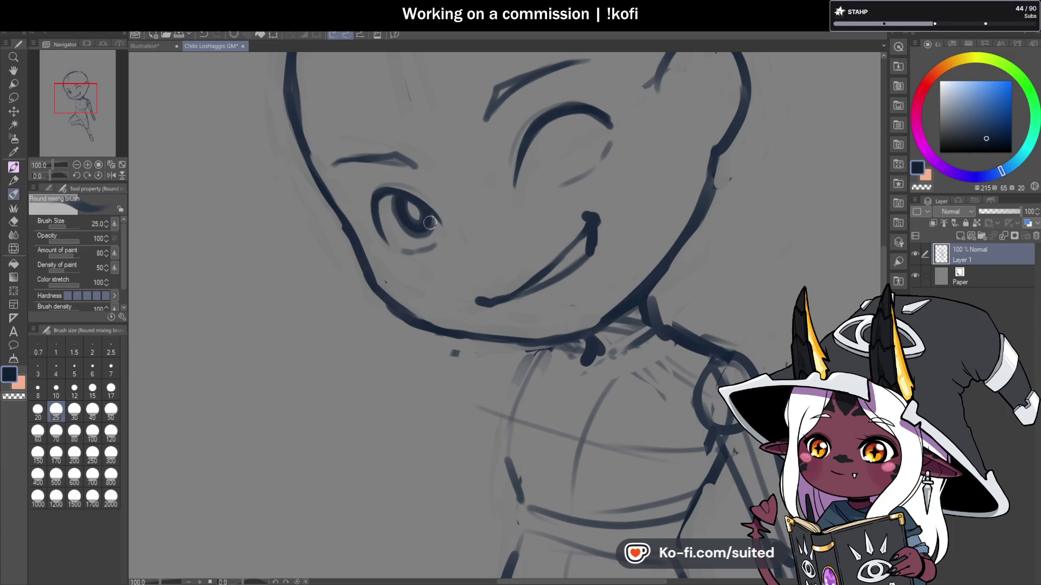
pyautogui.scroll(-2, 430, 223)
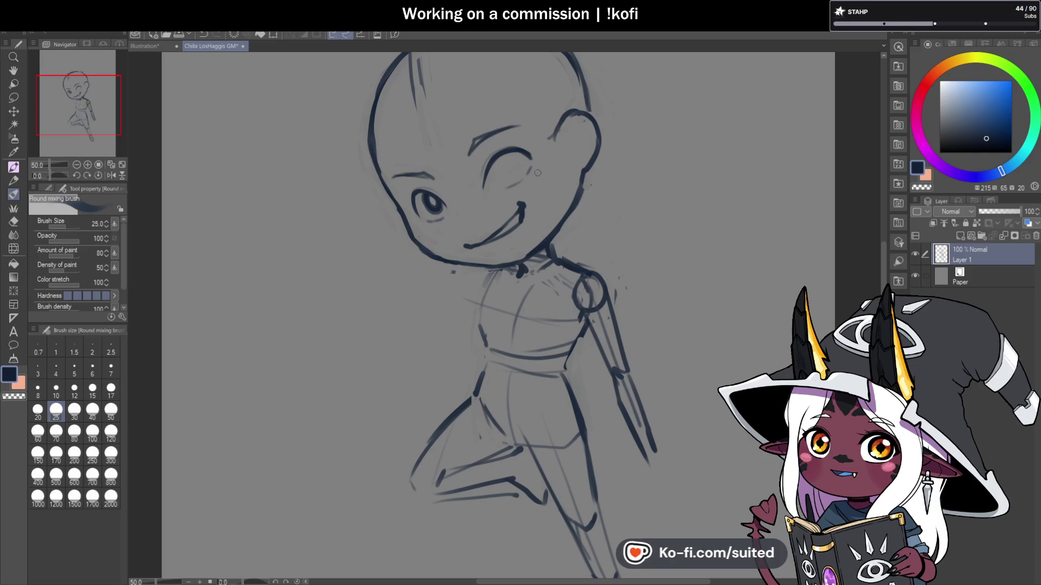
pyautogui.scroll(3, 529, 177)
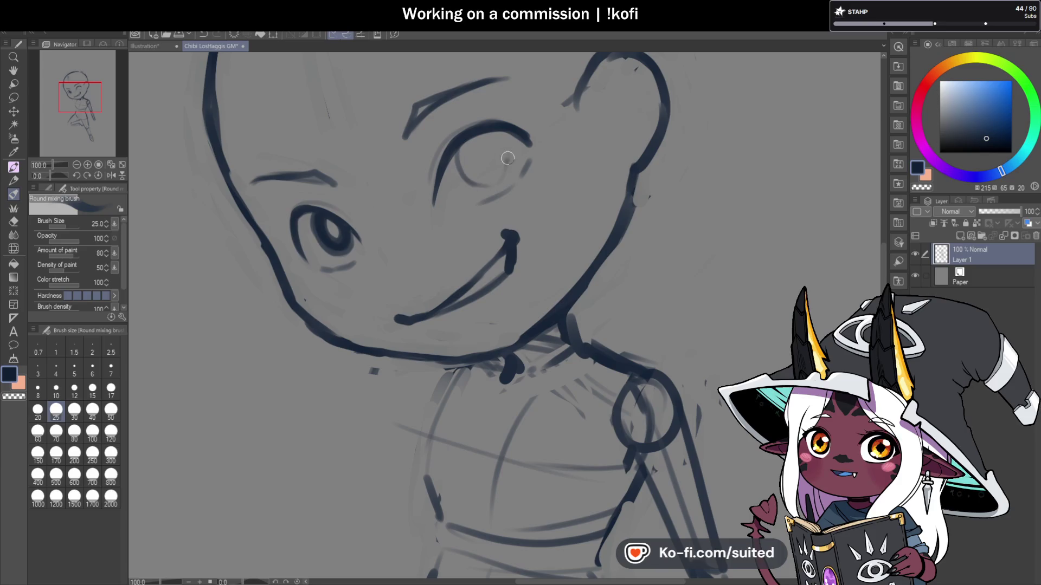
pyautogui.moveTo(508, 145); pyautogui.dragTo(459, 146)
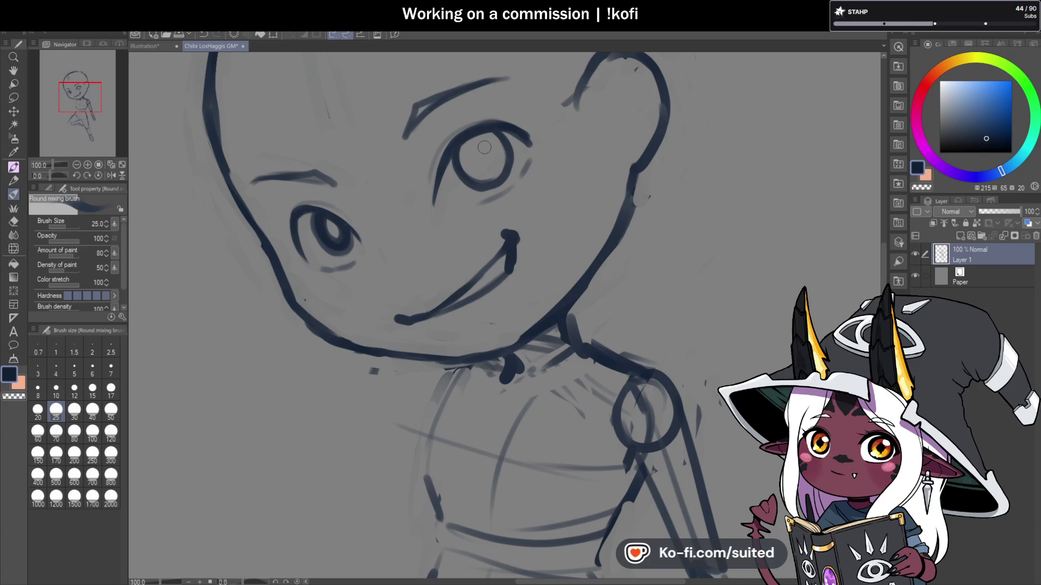
pyautogui.moveTo(472, 133)
pyautogui.mouseDown()
pyautogui.moveTo(462, 184)
pyautogui.moveTo(507, 178)
pyautogui.moveTo(506, 146)
pyautogui.moveTo(488, 127)
pyautogui.moveTo(472, 136)
pyautogui.moveTo(490, 138)
pyautogui.mouseUp()
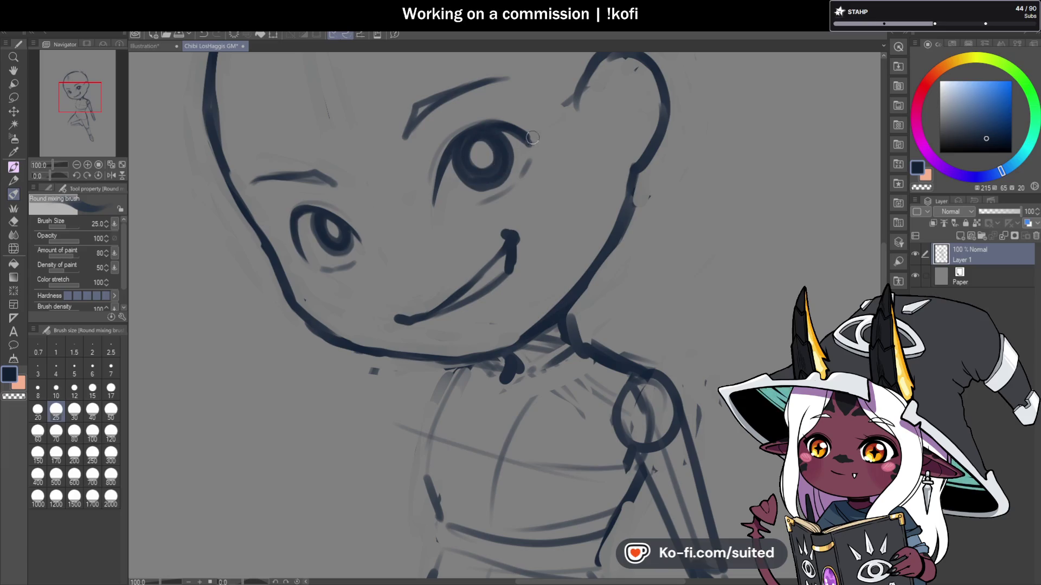
pyautogui.hotkey('ctrl', '-')
pyautogui.hotkey('ctrl', '-')
pyautogui.hotkey('ctrl', '-')
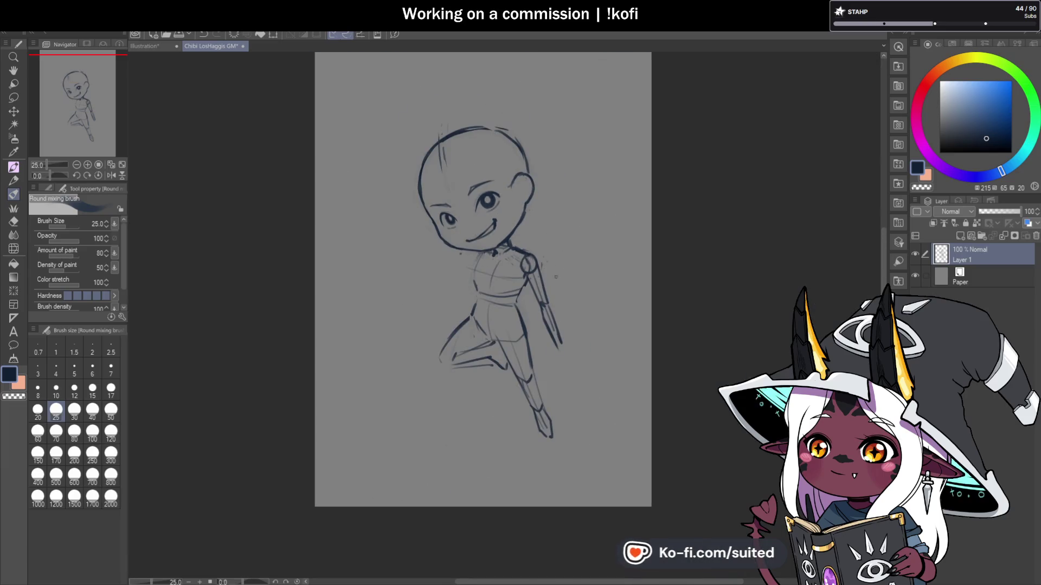
pyautogui.scroll(2, 501, 239)
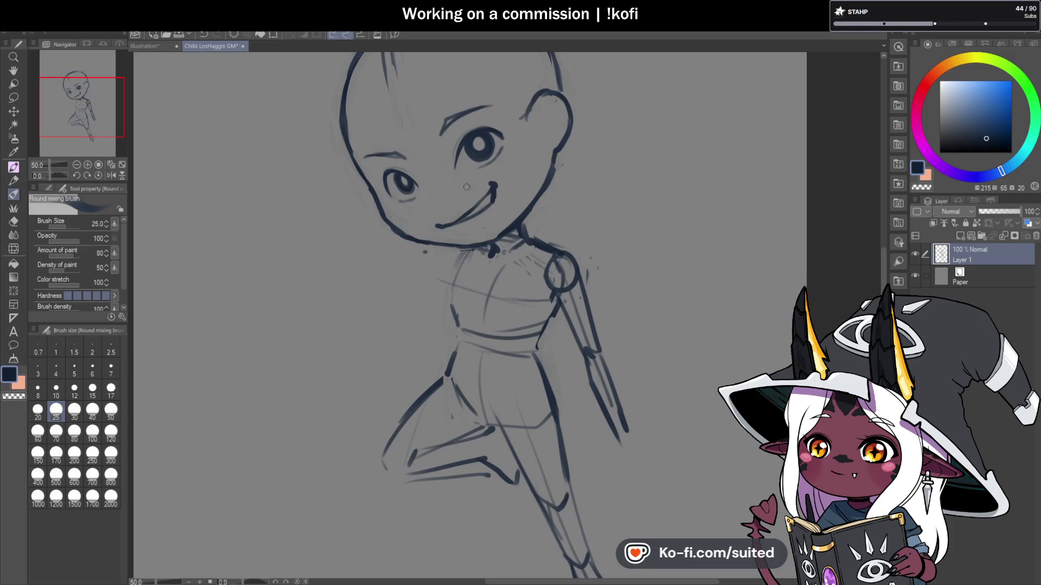
# Step: Lasso the mouth and move it slightly up and left
pyautogui.scroll(1, 466, 187)
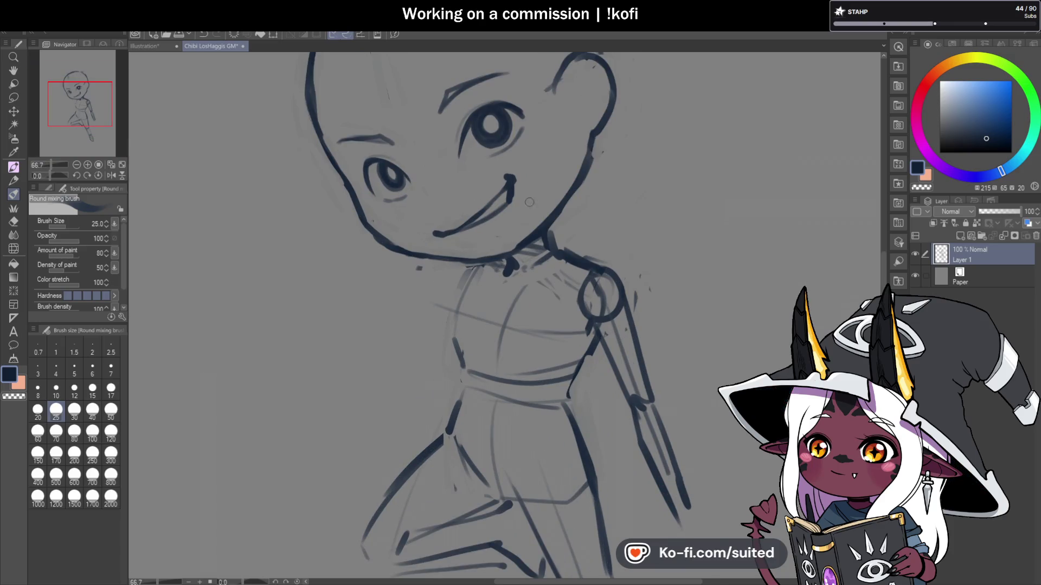
pyautogui.press('m')
pyautogui.moveTo(523, 173)
pyautogui.mouseDown()
pyautogui.moveTo(416, 223)
pyautogui.moveTo(544, 180)
pyautogui.mouseUp()
pyautogui.hotkey('ctrl', 't')
pyautogui.moveTo(506, 213); pyautogui.dragTo(498, 210)
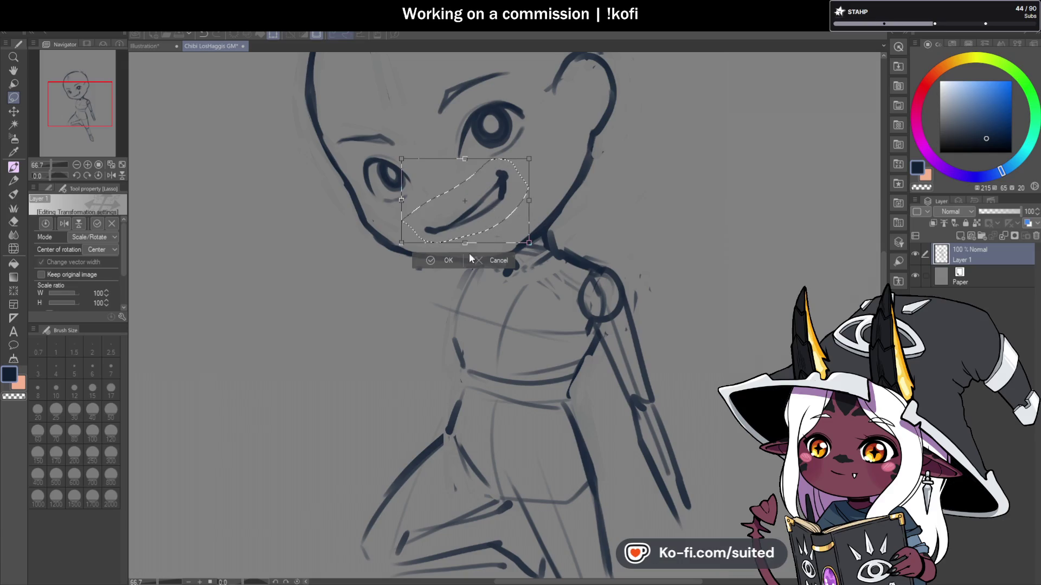
pyautogui.click(448, 260)
pyautogui.hotkey('ctrl', 'd')
pyautogui.scroll(-1, 518, 225)
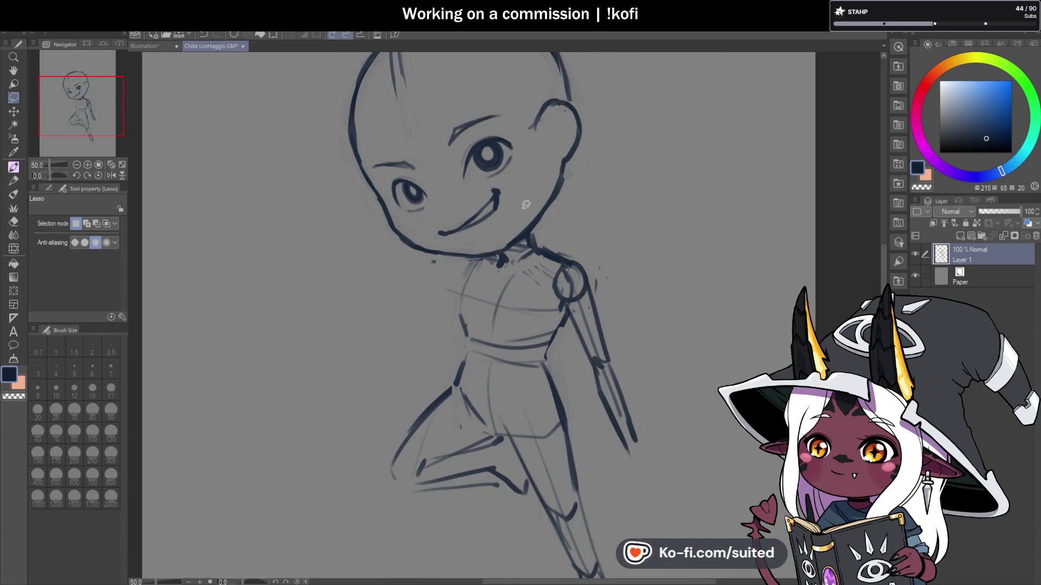
# Step: Lasso all the facial features and nudge them slightly lower
pyautogui.moveTo(491, 90)
pyautogui.mouseDown()
pyautogui.moveTo(433, 104)
pyautogui.moveTo(368, 156)
pyautogui.moveTo(392, 200)
pyautogui.moveTo(462, 239)
pyautogui.mouseUp()
pyautogui.moveTo(527, 145); pyautogui.dragTo(515, 98)
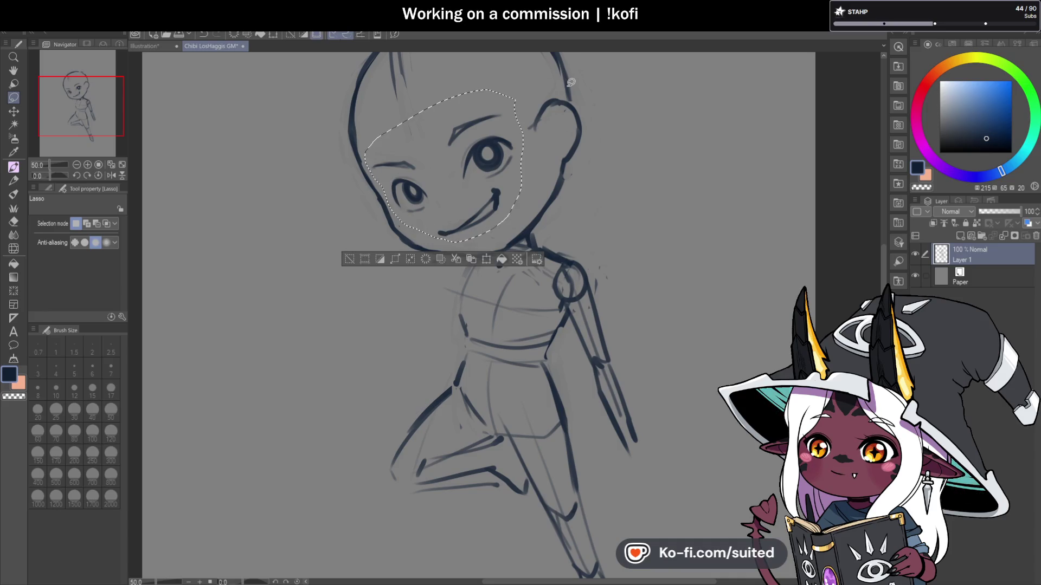
pyautogui.hotkey('ctrl', 't')
pyautogui.moveTo(513, 172); pyautogui.dragTo(512, 174)
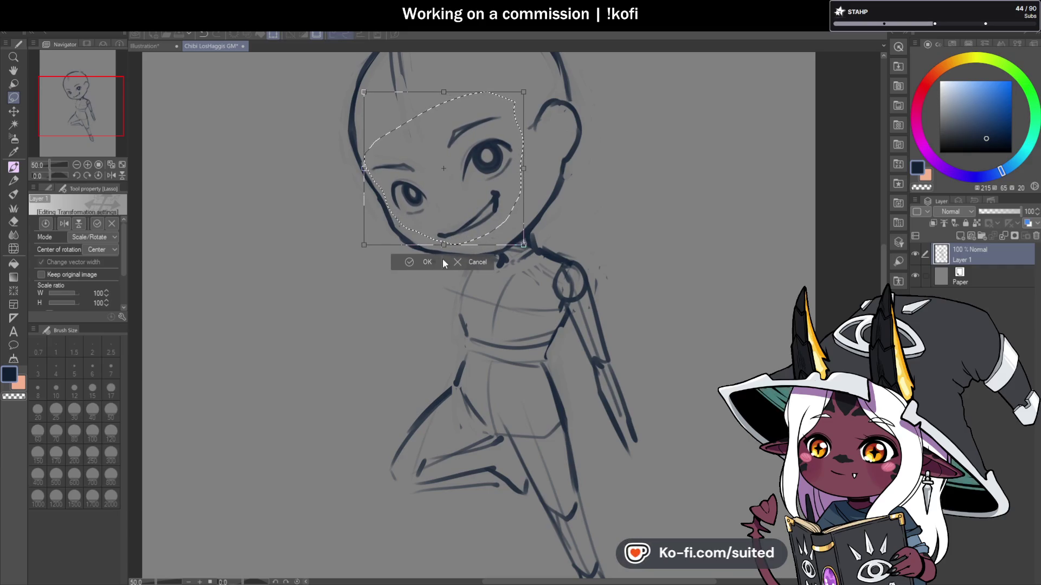
pyautogui.click(428, 261)
pyautogui.hotkey('ctrl', 'd')
pyautogui.scroll(-1, 534, 195)
# Step: Mirror the canvas view horizontally and return to the brush
pyautogui.click(111, 176)
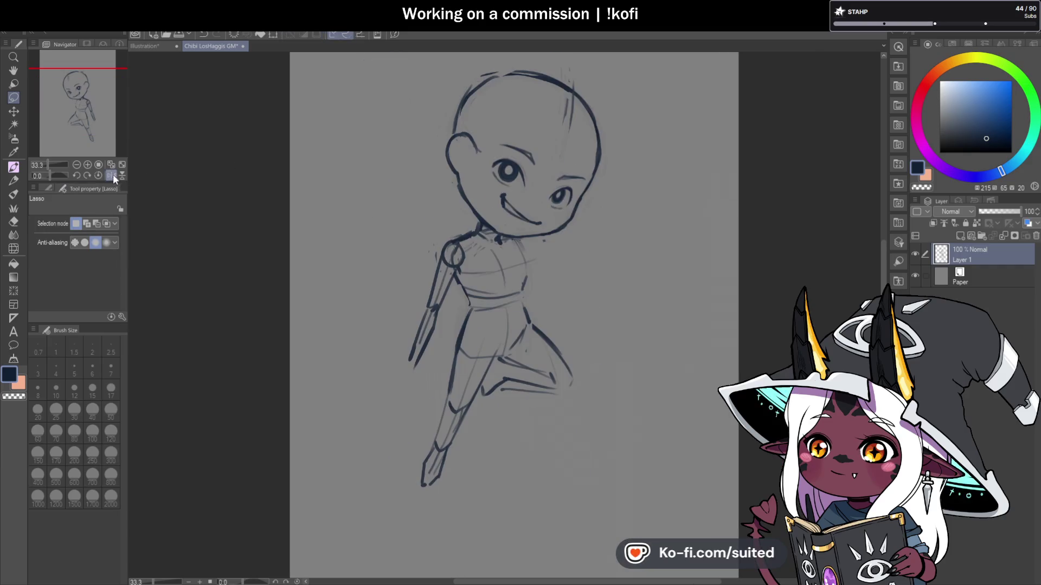
pyautogui.scroll(1, 588, 200)
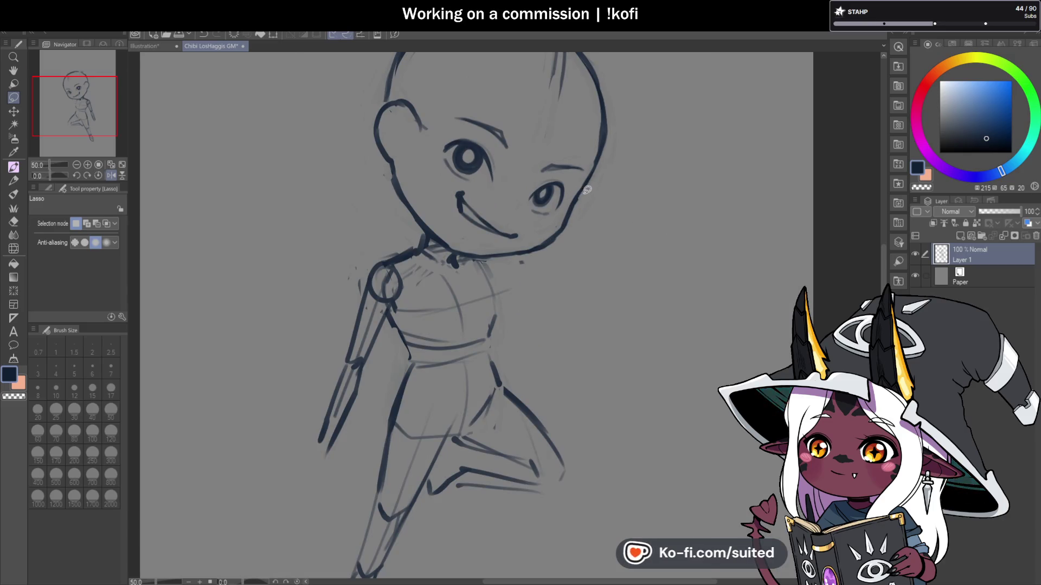
pyautogui.press('b')
pyautogui.scroll(1, 483, 233)
pyautogui.scroll(-2, 508, 243)
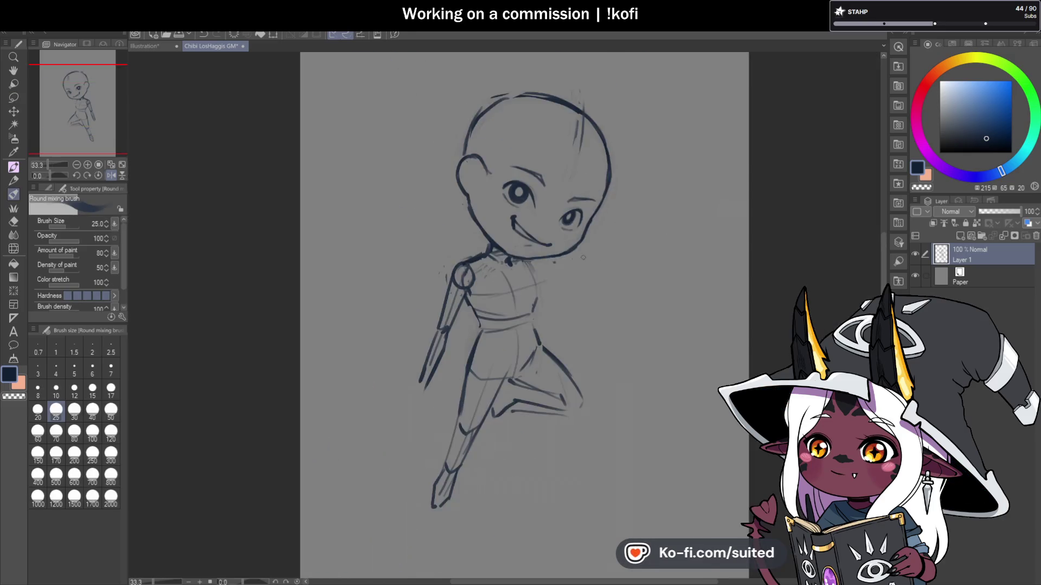
# Step: Draw the jawline from the chin toward the cheek and erase the stray part with transparent colour
pyautogui.scroll(1, 552, 262)
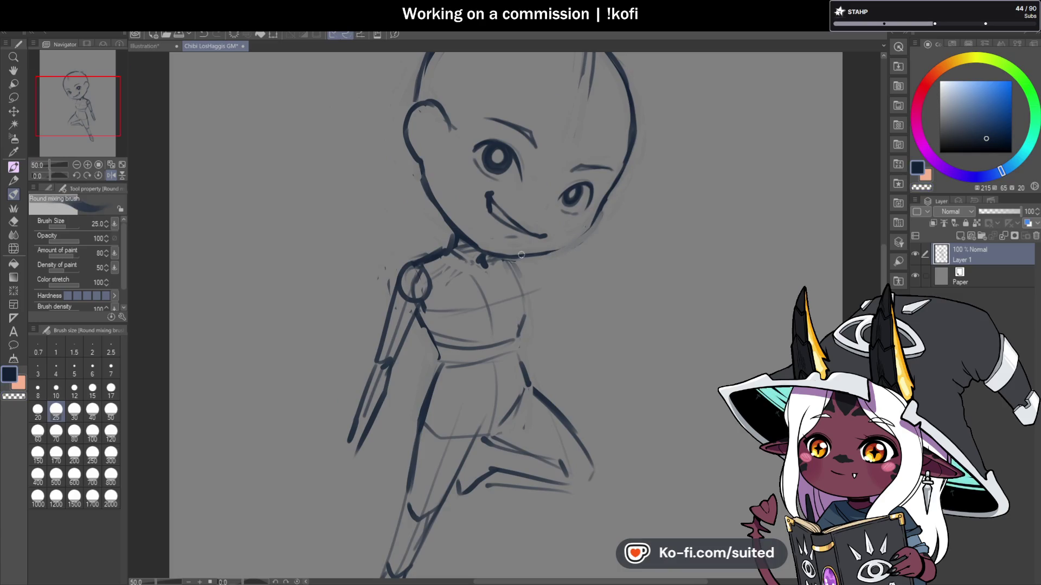
pyautogui.moveTo(554, 252)
pyautogui.mouseDown()
pyautogui.moveTo(598, 217)
pyautogui.moveTo(611, 188)
pyautogui.moveTo(595, 215)
pyautogui.mouseUp()
pyautogui.press('c')
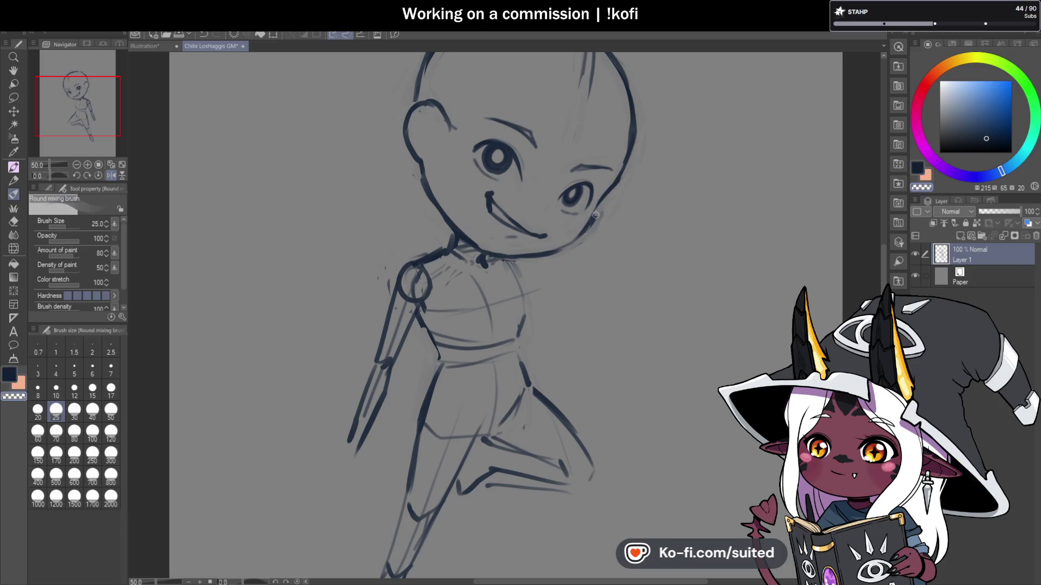
pyautogui.press('c')
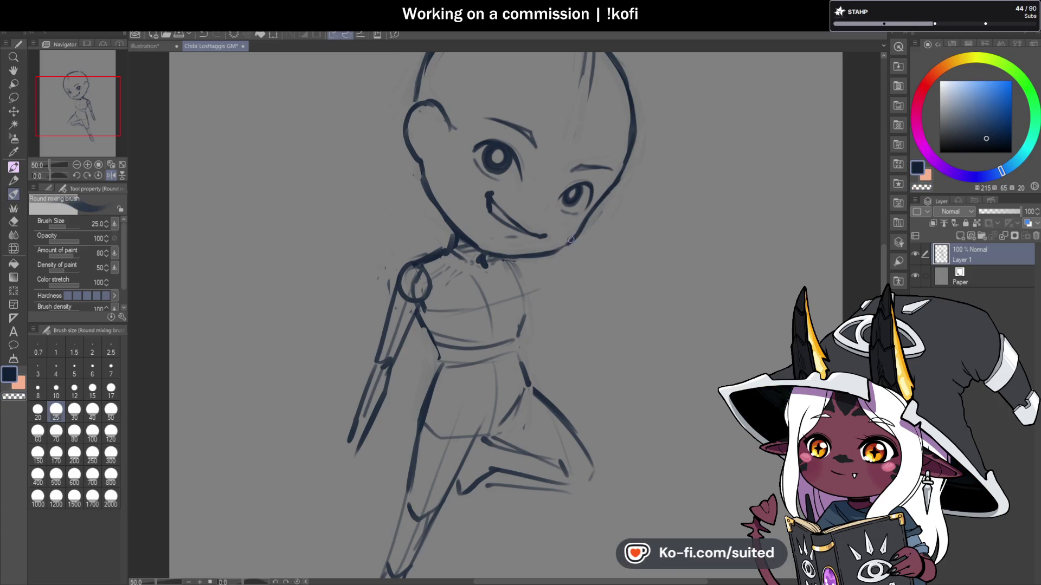
pyautogui.scroll(-2, 571, 239)
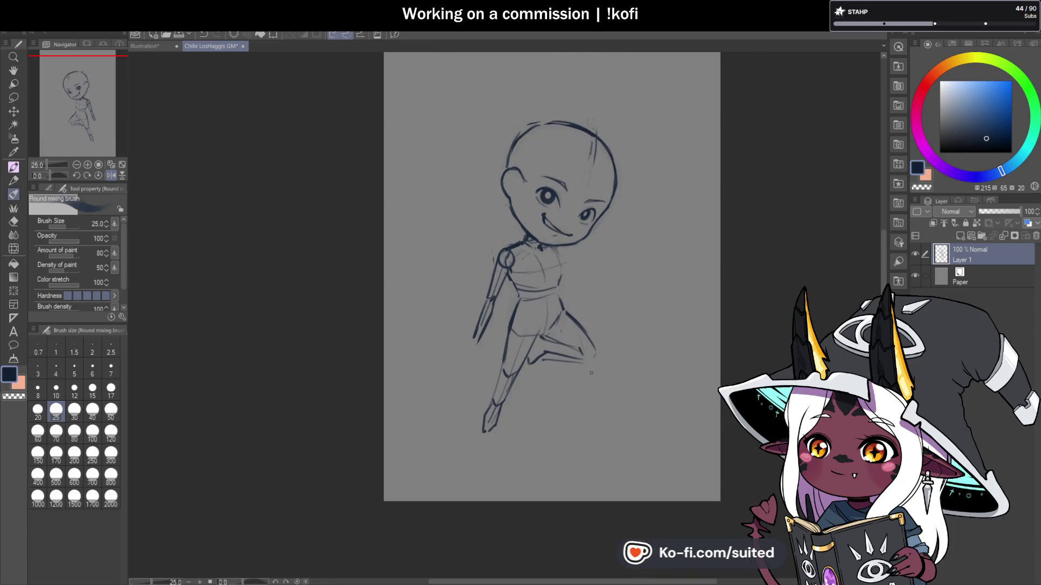
pyautogui.scroll(2, 533, 292)
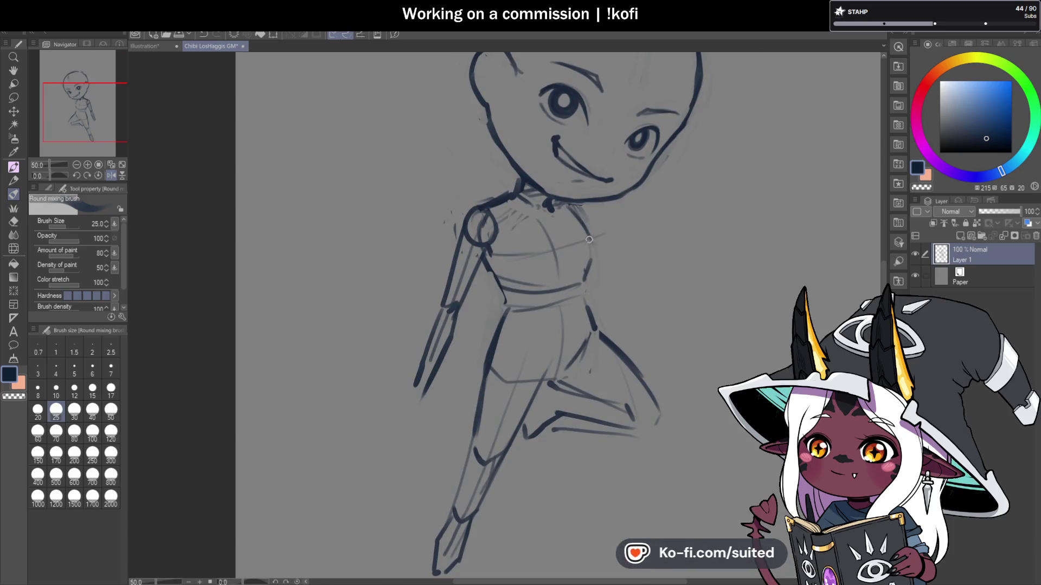
pyautogui.scroll(-3, 589, 239)
pyautogui.scroll(1, 689, 169)
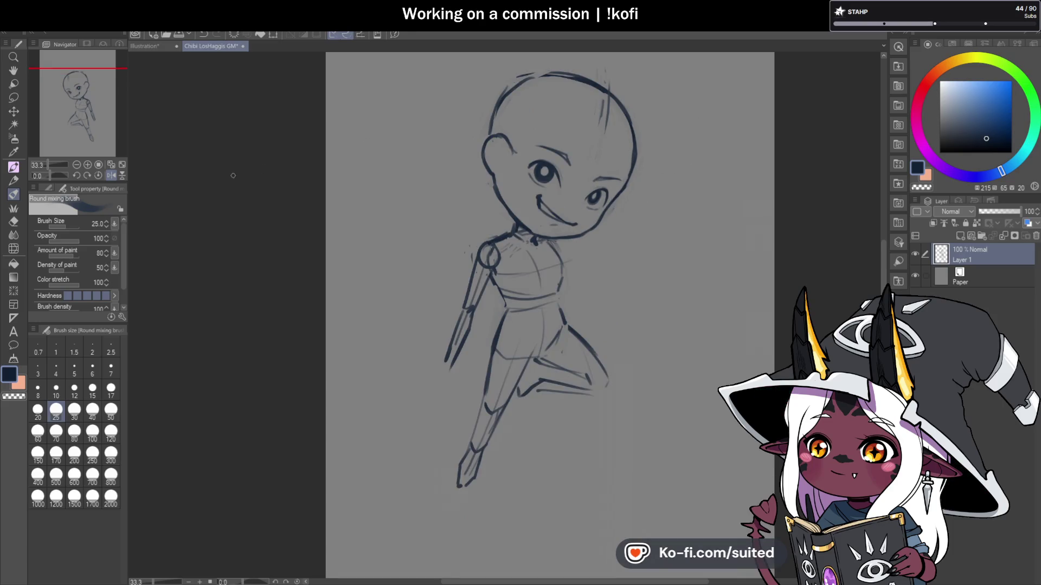
# Step: Flip the canvas view back to its normal orientation
pyautogui.click(111, 175)
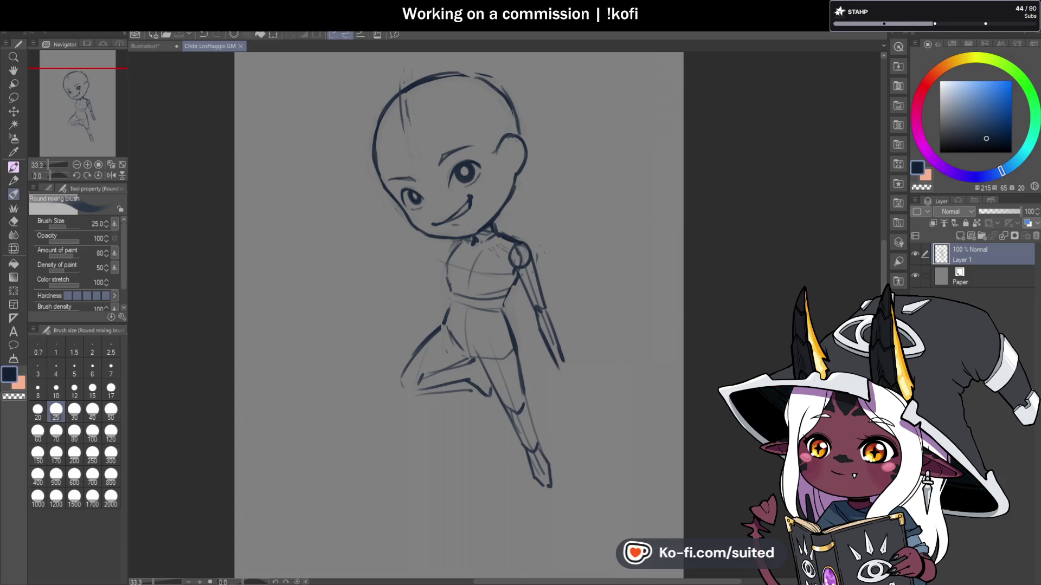
pyautogui.hotkey('ctrl', 'Tab')
pyautogui.hotkey('ctrl', 'Tab')
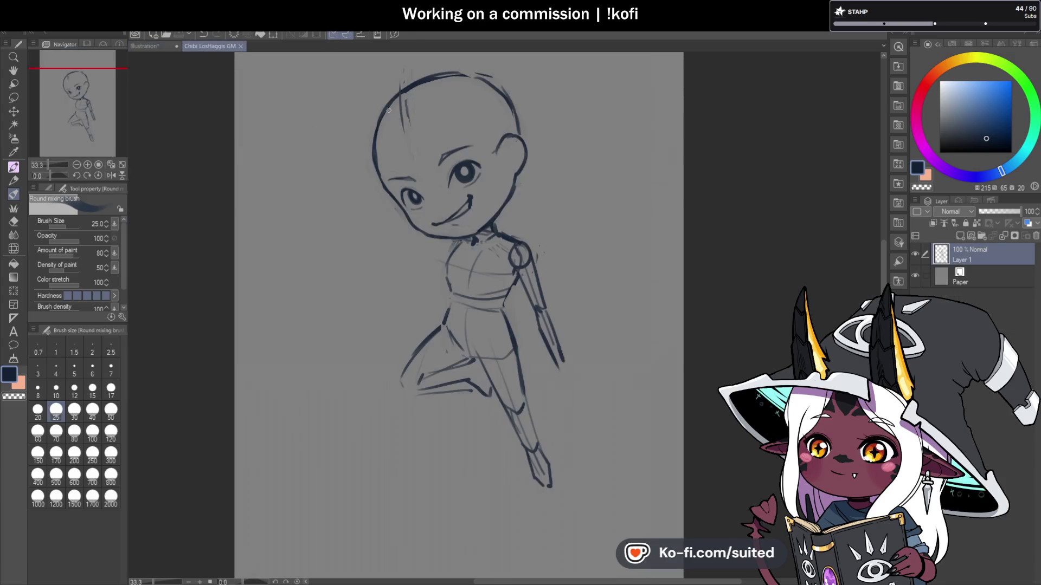
pyautogui.scroll(1, 494, 175)
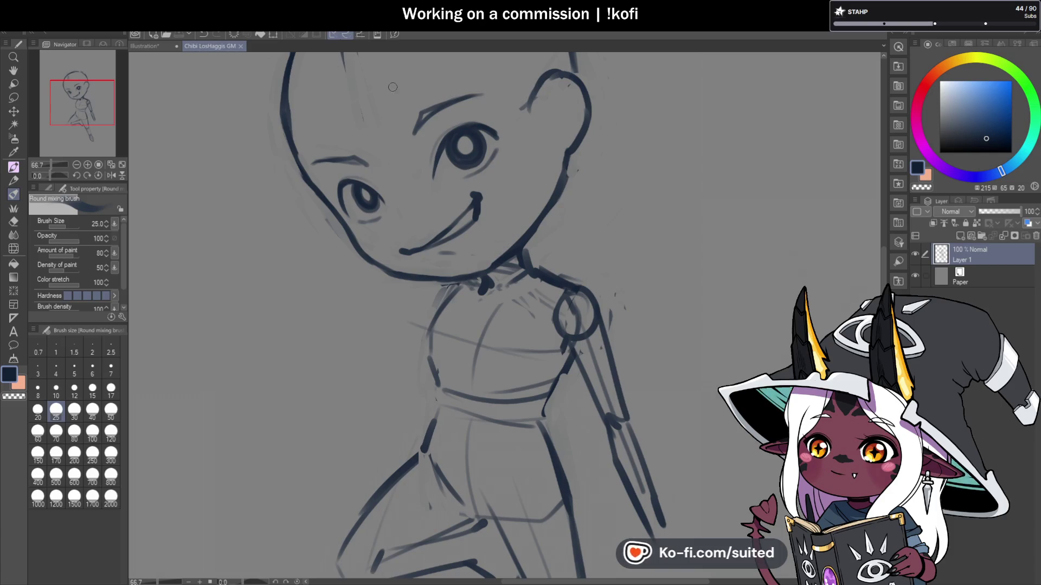
# Step: Darken the torso's left edge line down from the collar
pyautogui.scroll(-1, 371, 130)
pyautogui.scroll(1, 368, 145)
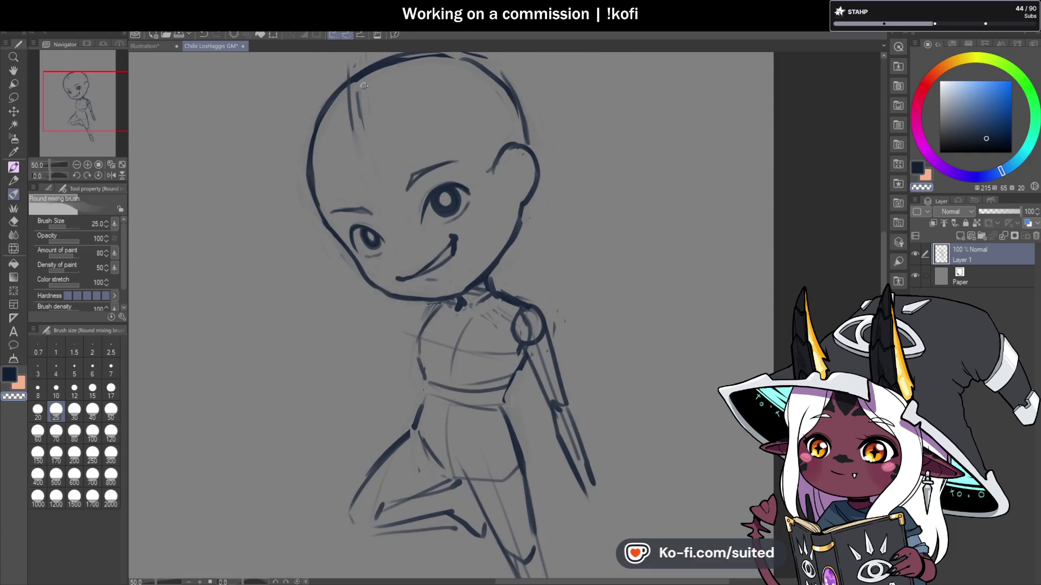
pyautogui.scroll(-1, 370, 89)
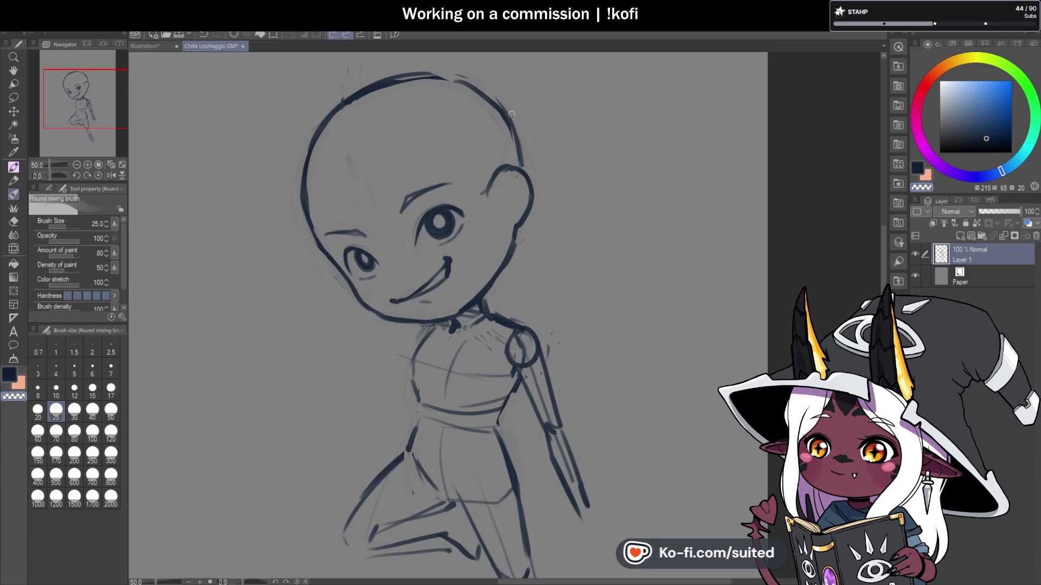
pyautogui.scroll(-1, 530, 158)
pyautogui.scroll(-2, 527, 198)
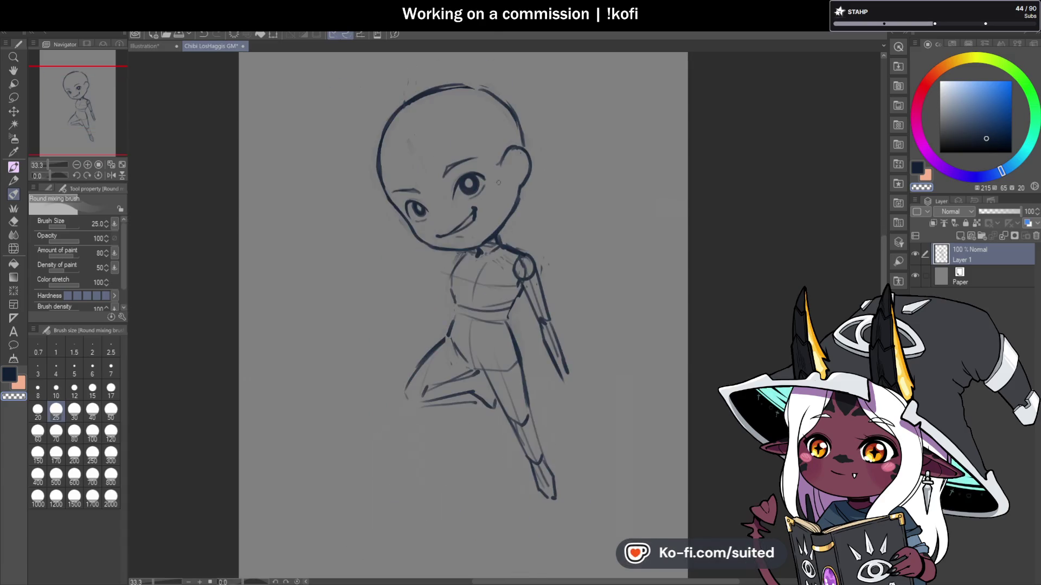
pyautogui.scroll(2, 488, 182)
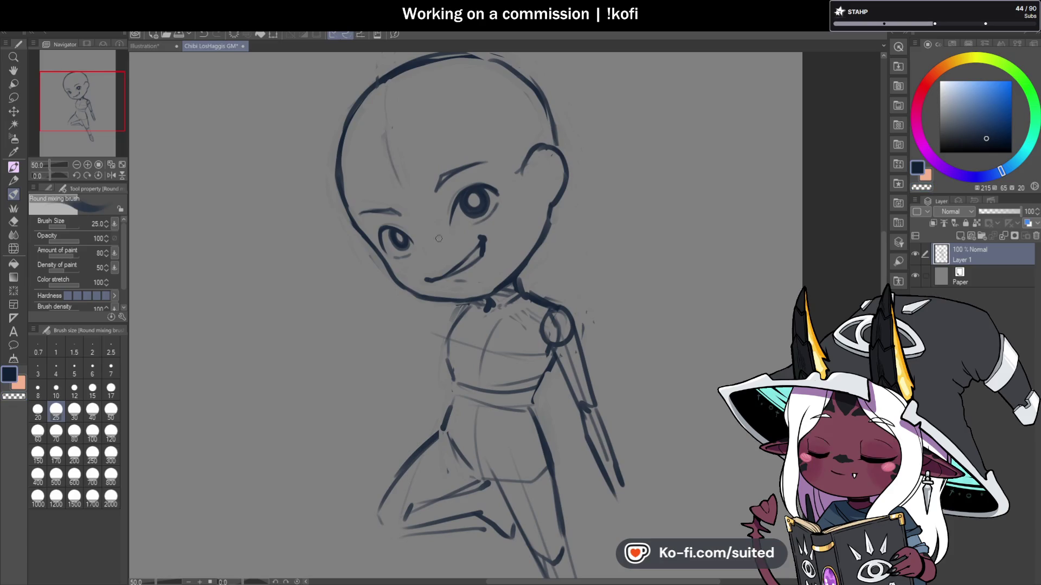
pyautogui.scroll(-3, 456, 179)
pyautogui.scroll(3, 525, 234)
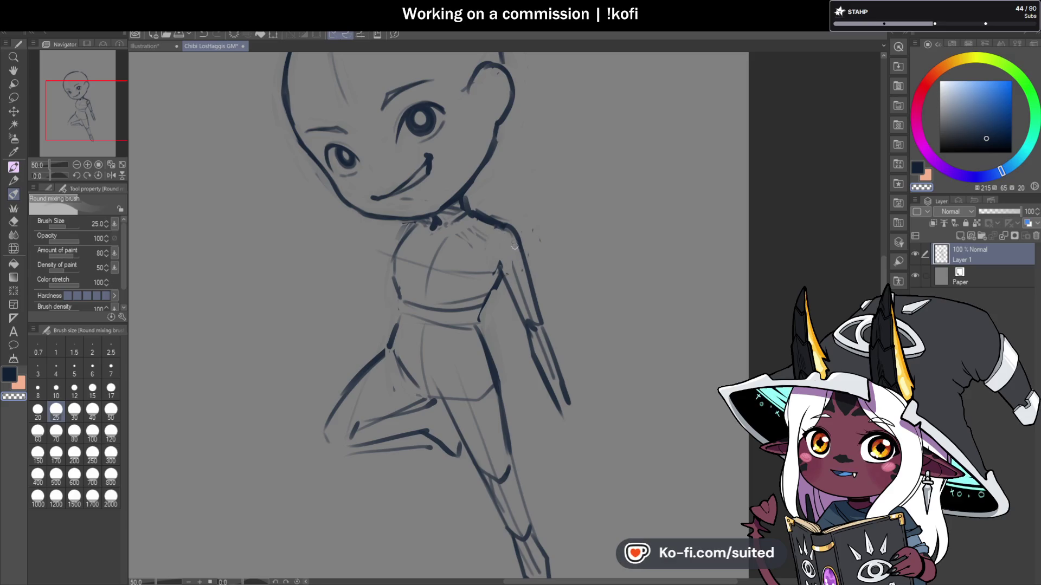
pyautogui.scroll(-2, 581, 256)
pyautogui.scroll(1, 581, 256)
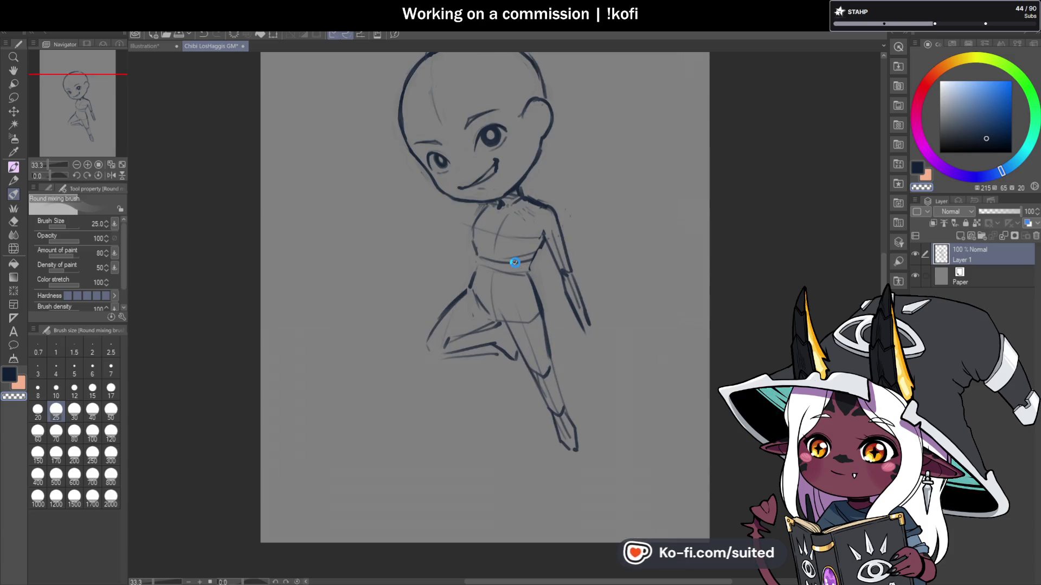
pyautogui.scroll(2, 470, 196)
pyautogui.moveTo(479, 172); pyautogui.dragTo(453, 223)
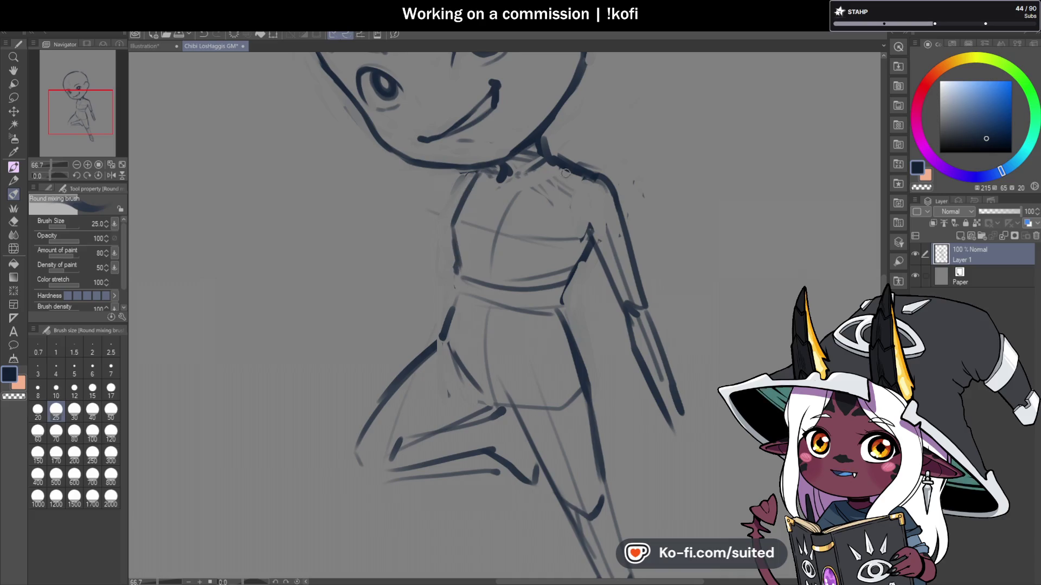
pyautogui.scroll(-2, 565, 173)
pyautogui.scroll(2, 509, 184)
# Step: Soften the waistline and chest strokes, and darken both torso edge lines
pyautogui.moveTo(475, 219)
pyautogui.mouseDown()
pyautogui.moveTo(522, 225)
pyautogui.moveTo(582, 210)
pyautogui.mouseUp()
pyautogui.moveTo(467, 164); pyautogui.dragTo(587, 205)
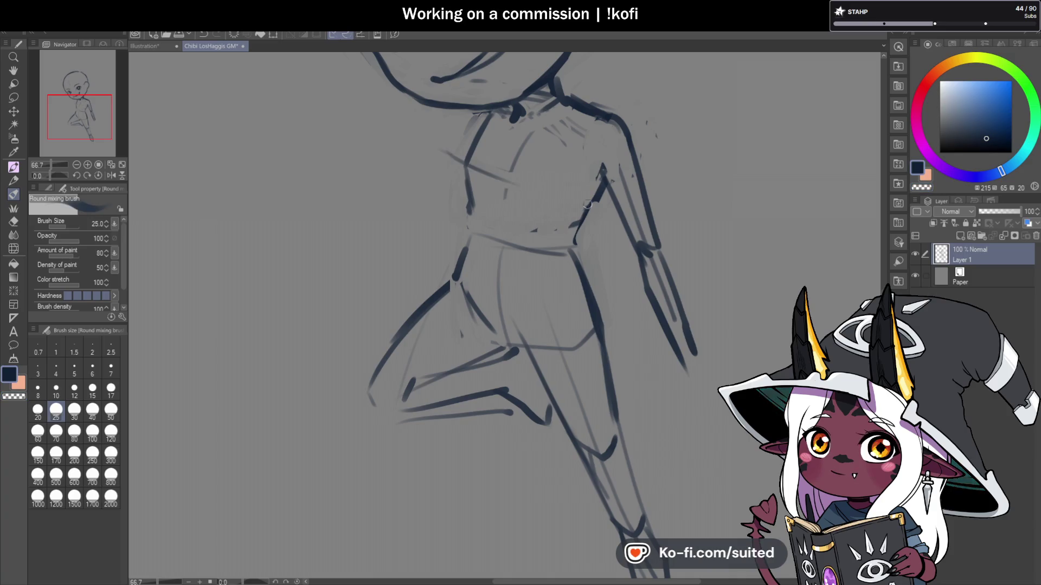
pyautogui.moveTo(467, 176); pyautogui.dragTo(473, 217)
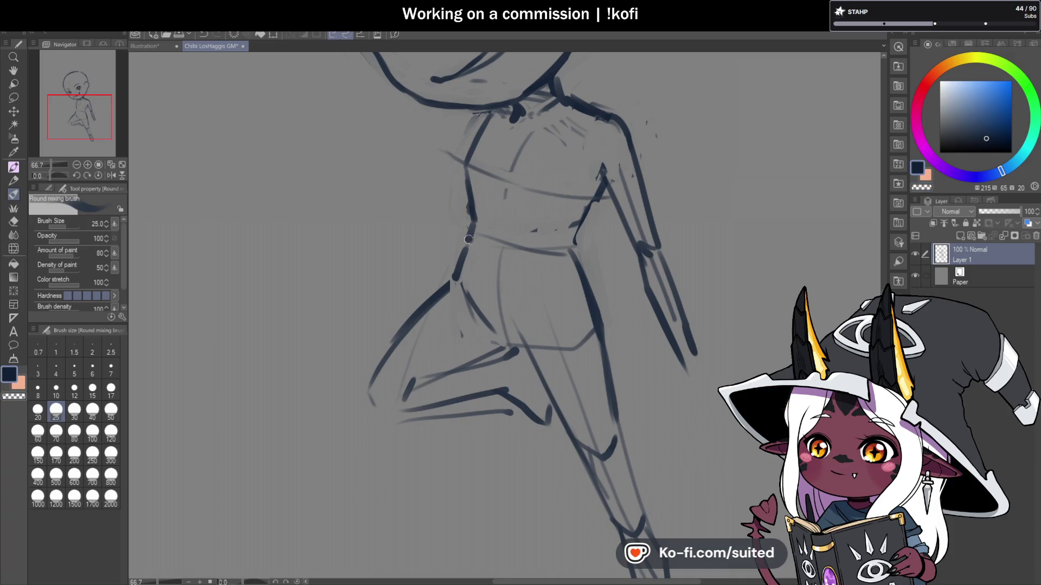
pyautogui.scroll(-1, 546, 208)
pyautogui.moveTo(587, 202); pyautogui.dragTo(568, 248)
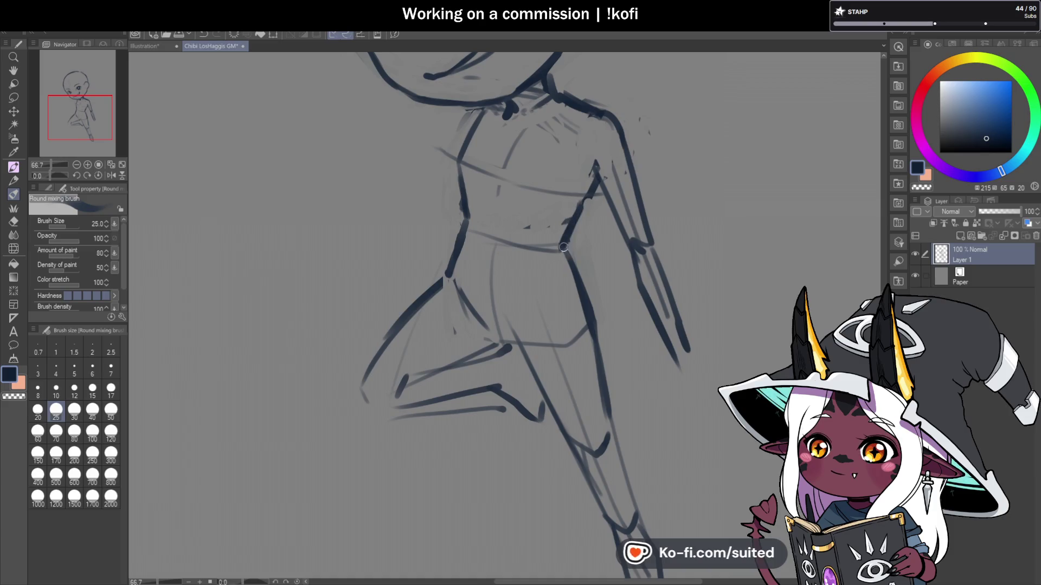
# Step: Lighten the right thigh and crotch lines
pyautogui.scroll(1, 569, 246)
pyautogui.moveTo(554, 197); pyautogui.dragTo(581, 324)
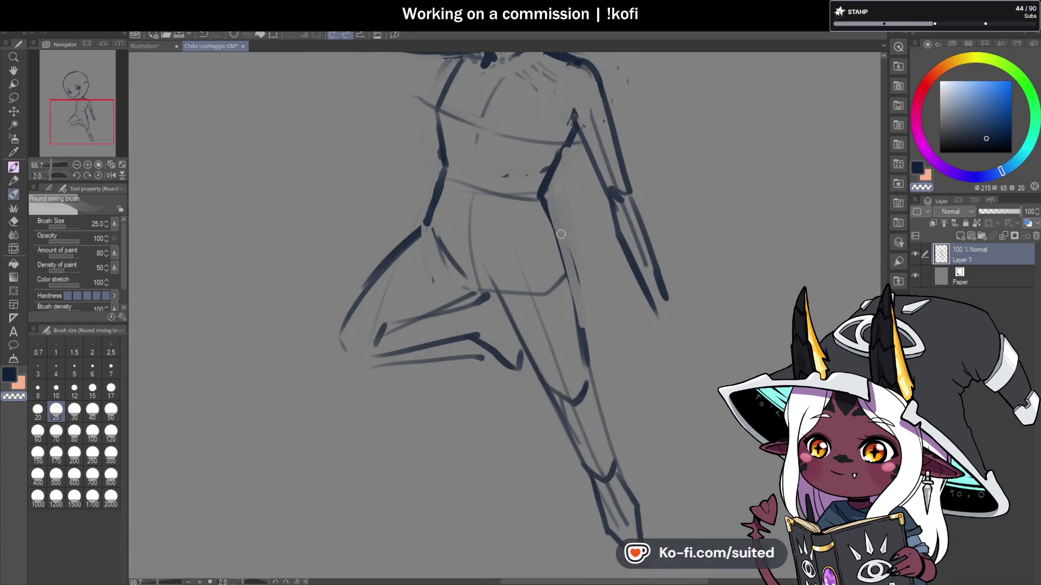
pyautogui.moveTo(548, 277); pyautogui.dragTo(575, 302)
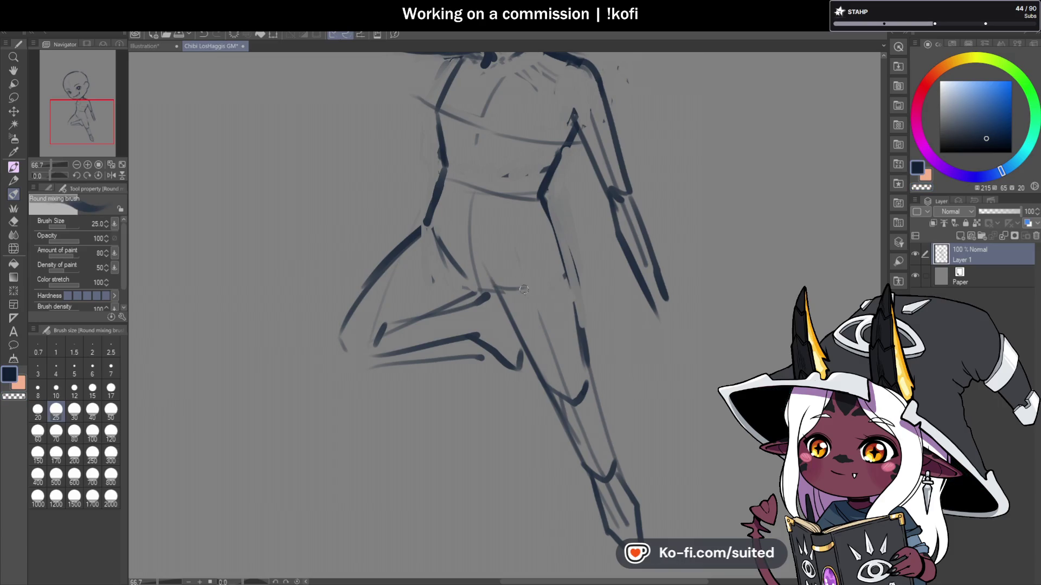
# Step: Lasso the legs and move them up slightly with Ctrl+T
pyautogui.scroll(-3, 559, 250)
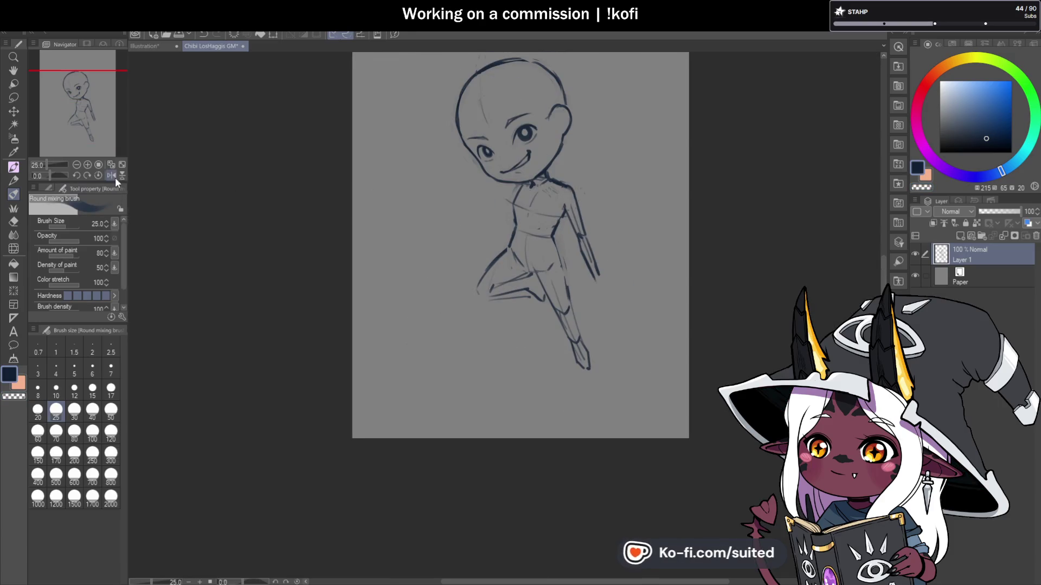
pyautogui.scroll(1, 496, 271)
pyautogui.press('m')
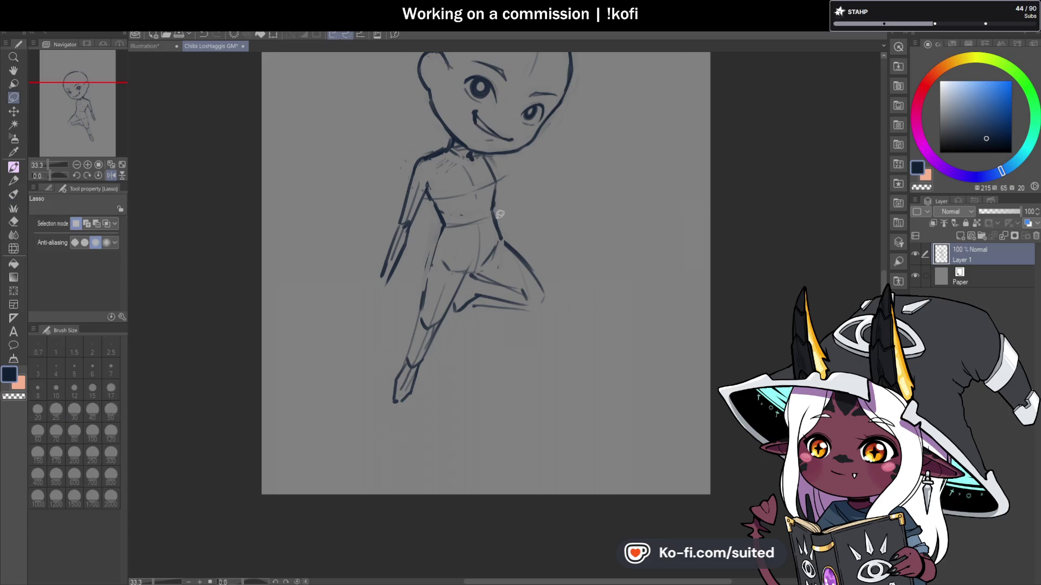
pyautogui.moveTo(502, 244)
pyautogui.mouseDown()
pyautogui.moveTo(376, 414)
pyautogui.moveTo(544, 234)
pyautogui.moveTo(477, 261)
pyautogui.moveTo(433, 250)
pyautogui.moveTo(504, 230)
pyautogui.moveTo(561, 279)
pyautogui.mouseUp()
pyautogui.moveTo(511, 220)
pyautogui.mouseDown()
pyautogui.moveTo(406, 330)
pyautogui.moveTo(578, 290)
pyautogui.mouseUp()
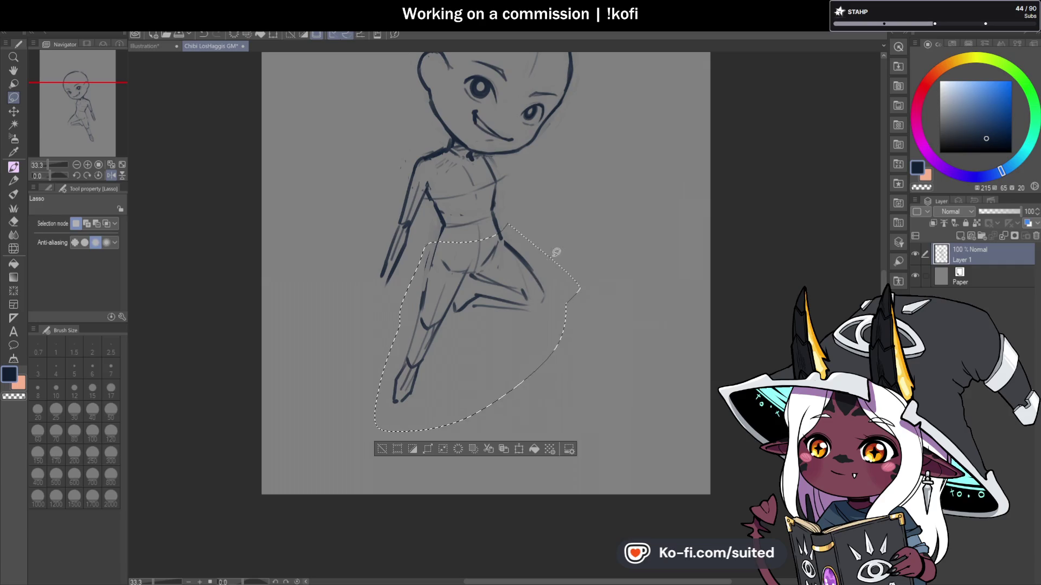
pyautogui.hotkey('ctrl', 't')
pyautogui.moveTo(499, 333); pyautogui.dragTo(499, 329)
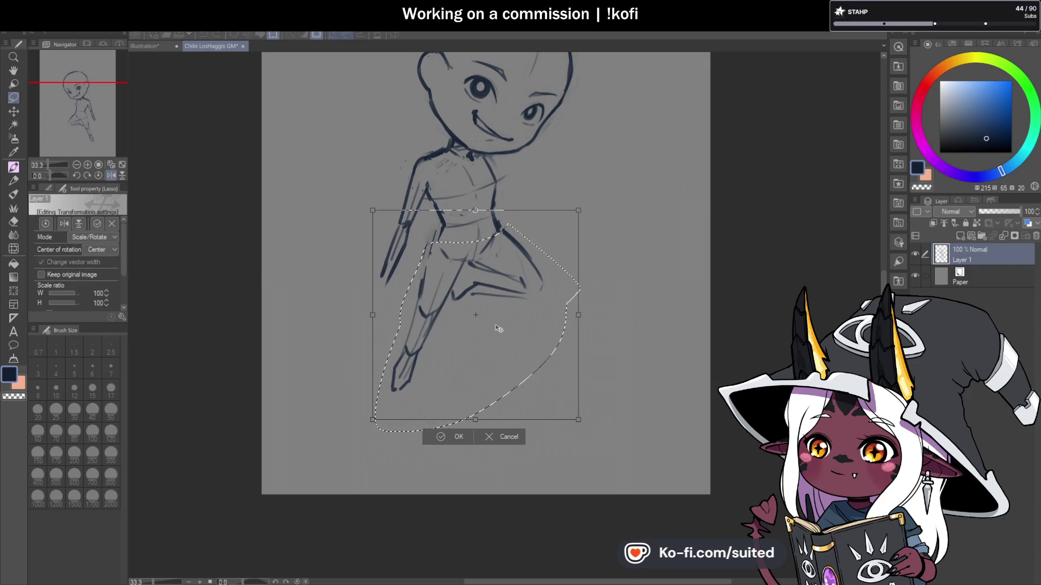
pyautogui.click(458, 437)
pyautogui.hotkey('ctrl', 'd')
pyautogui.press('b')
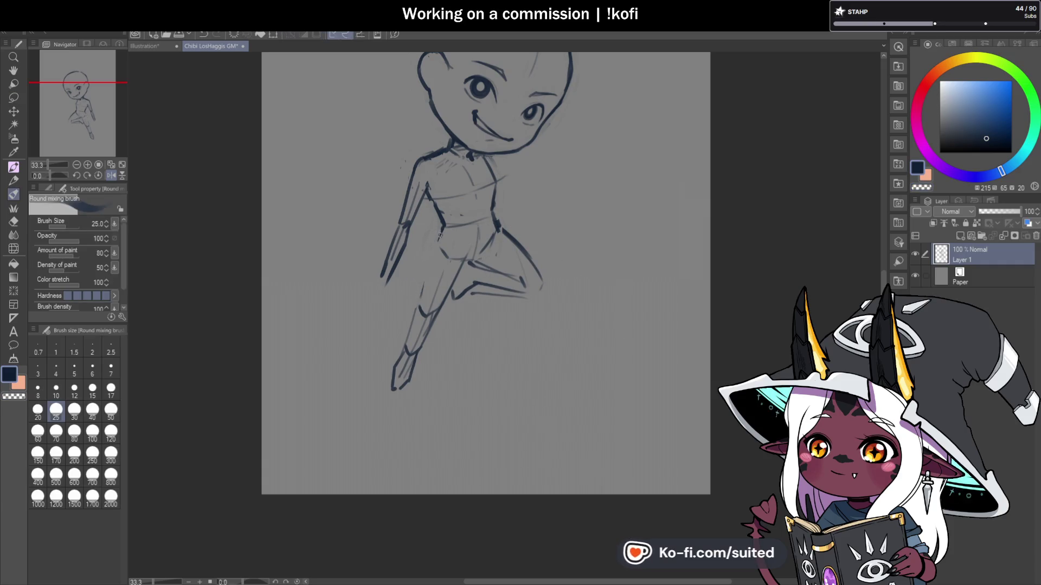
# Step: Lasso the bent lower leg and cut it away
pyautogui.hotkey('ctrl', '+')
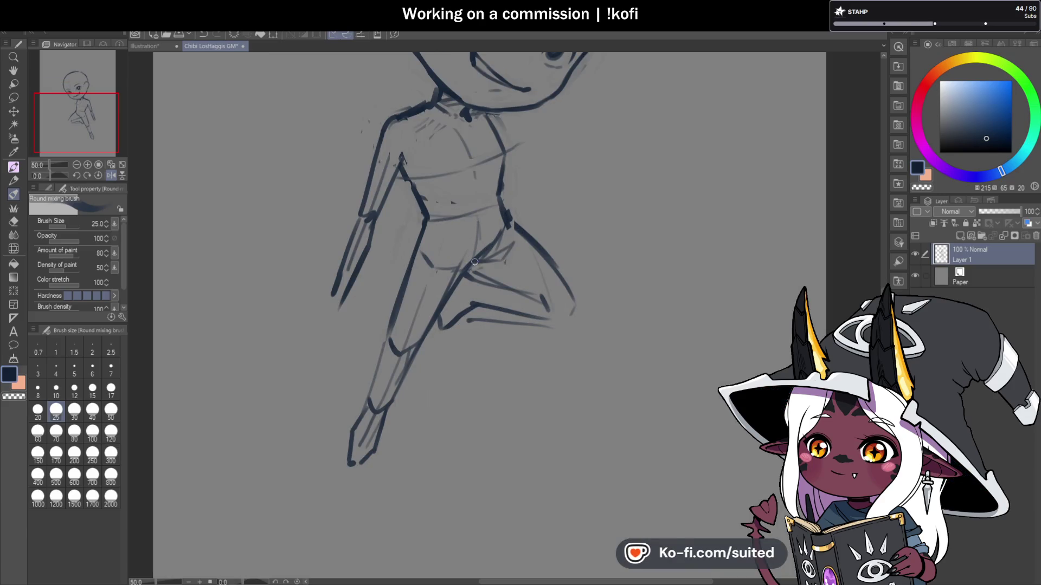
pyautogui.hotkey('ctrl', '-')
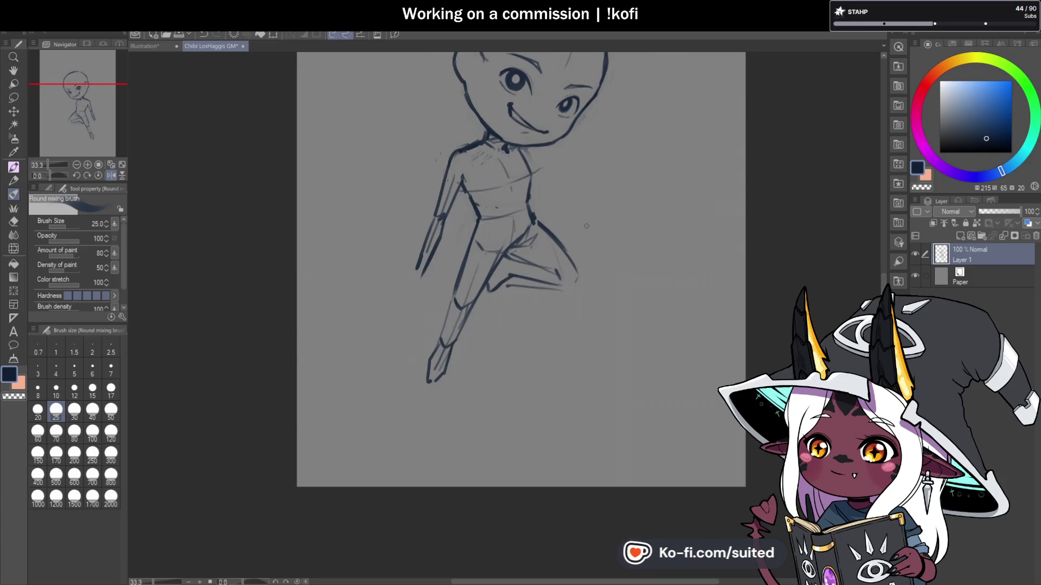
pyautogui.press('m')
pyautogui.moveTo(564, 234); pyautogui.dragTo(537, 245)
pyautogui.moveTo(491, 298); pyautogui.dragTo(596, 286)
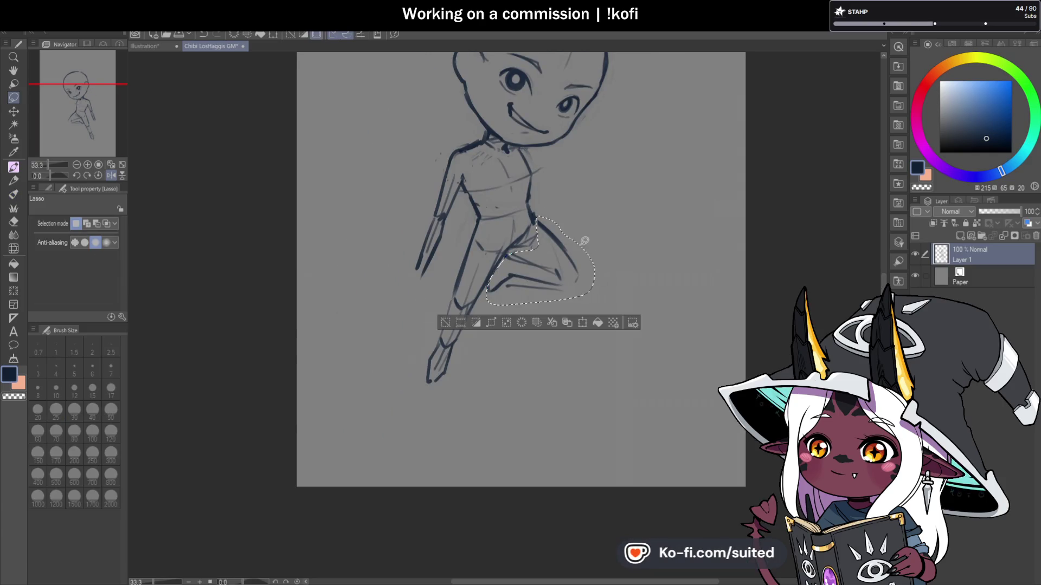
pyautogui.hotkey('ctrl', 'x')
pyautogui.press('b')
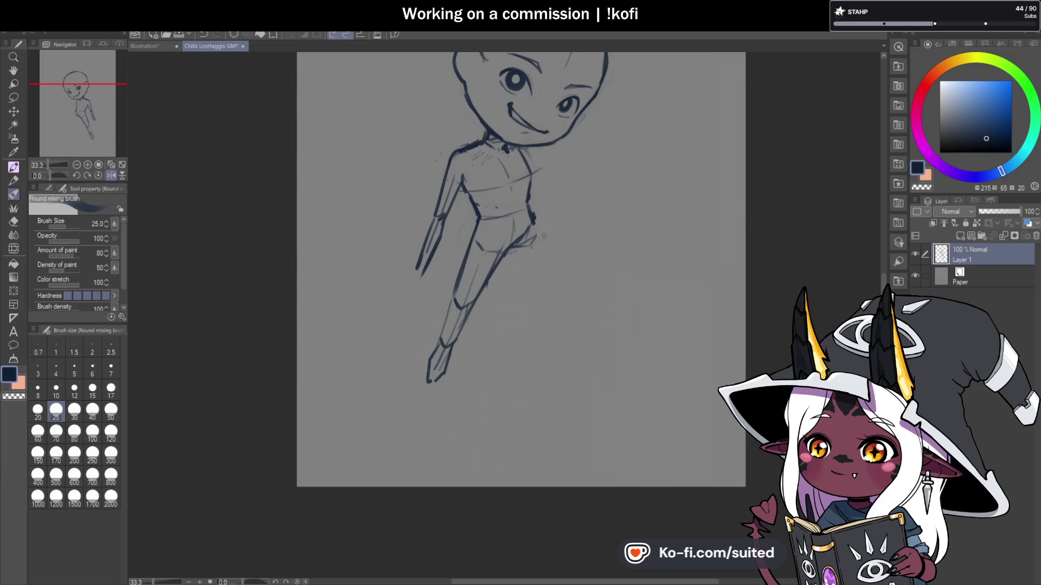
pyautogui.scroll(1, 536, 231)
# Step: Draw the new thigh diagonally from the hip and rework the lower leg and foot strokes
pyautogui.moveTo(533, 222); pyautogui.dragTo(604, 255)
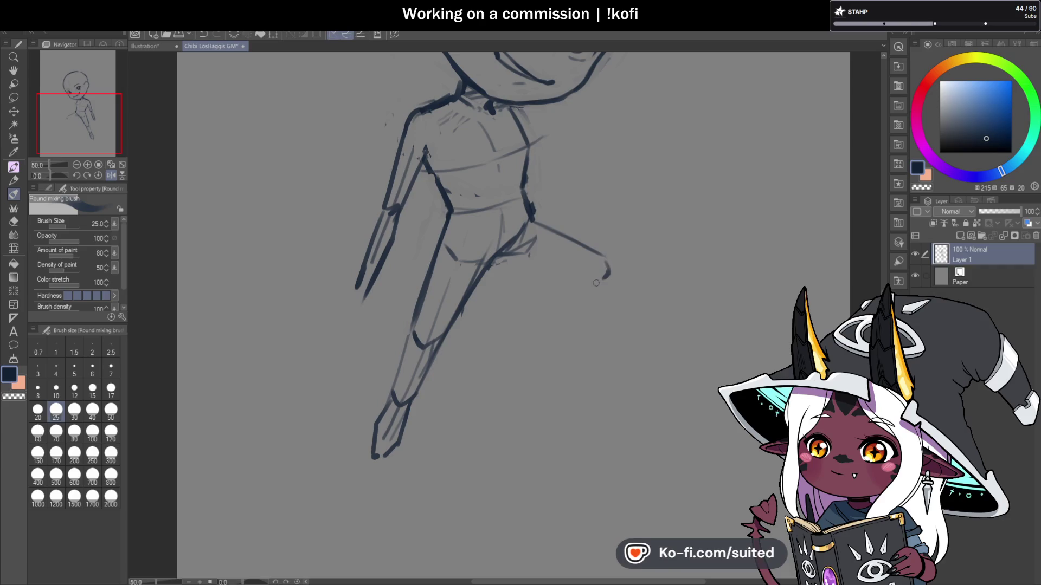
pyautogui.hotkey('ctrl', 'z')
pyautogui.moveTo(495, 264)
pyautogui.mouseDown()
pyautogui.moveTo(597, 280)
pyautogui.moveTo(529, 295)
pyautogui.mouseUp()
pyautogui.hotkey('ctrl', 'z')
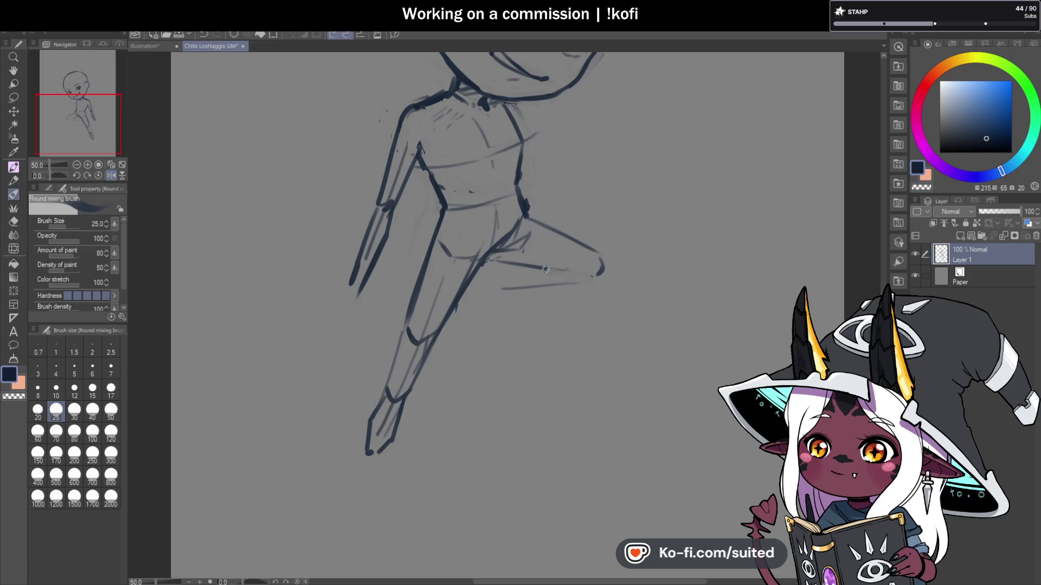
pyautogui.moveTo(601, 269); pyautogui.dragTo(514, 288)
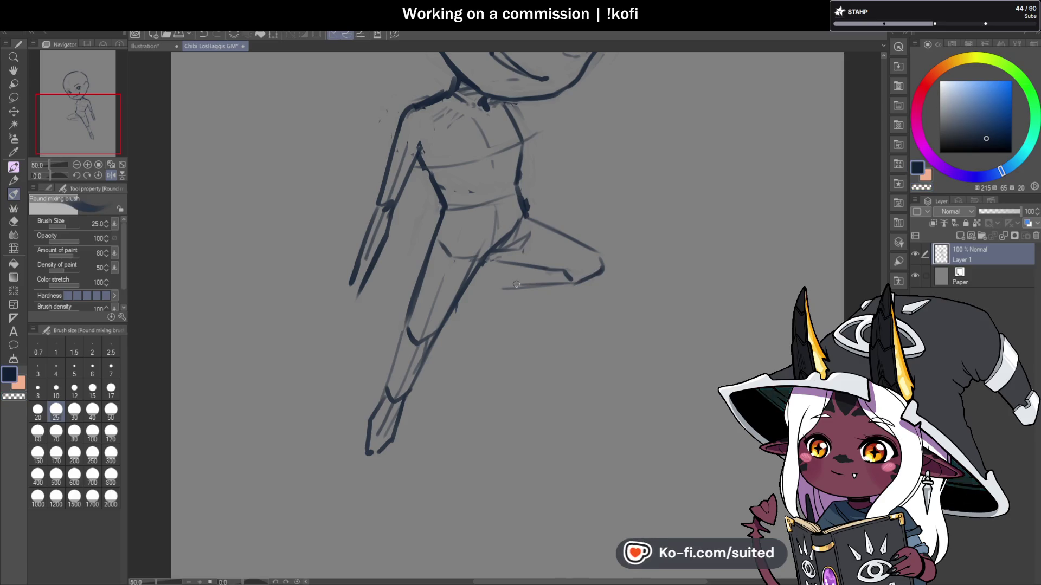
pyautogui.hotkey('ctrl', 'z')
# Step: Switch back to the dark line colour and mirror the view to check the pose
pyautogui.press('c')
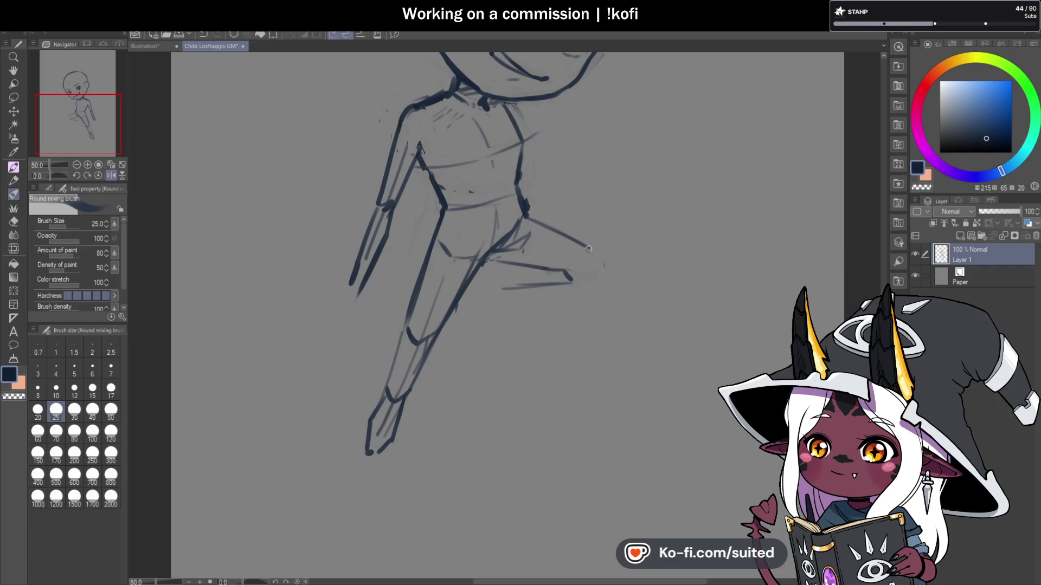
pyautogui.scroll(-3, 586, 282)
pyautogui.press('h')
pyautogui.scroll(3, 554, 313)
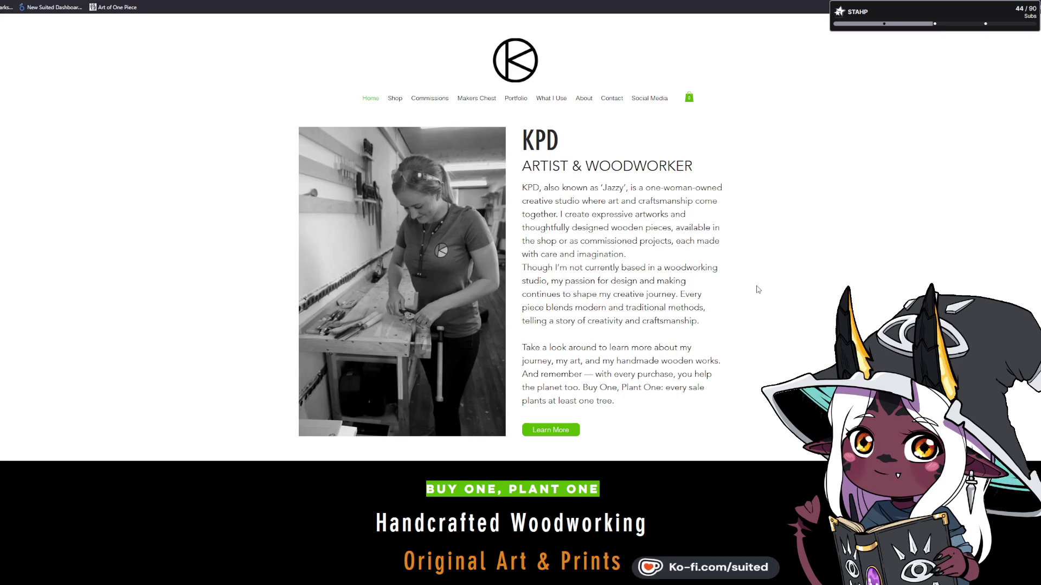
# Step: Open the Portfolio page and advance the woodwork gallery three photos to the stool, sideboard and carving tools
pyautogui.click(511, 101)
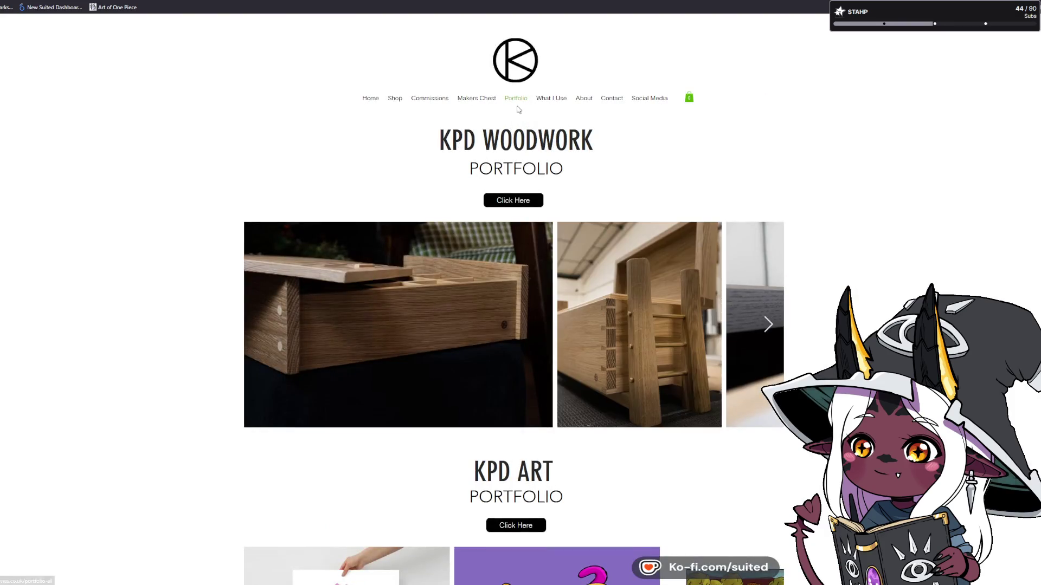
pyautogui.click(765, 329)
pyautogui.click(766, 329)
pyautogui.click(766, 329)
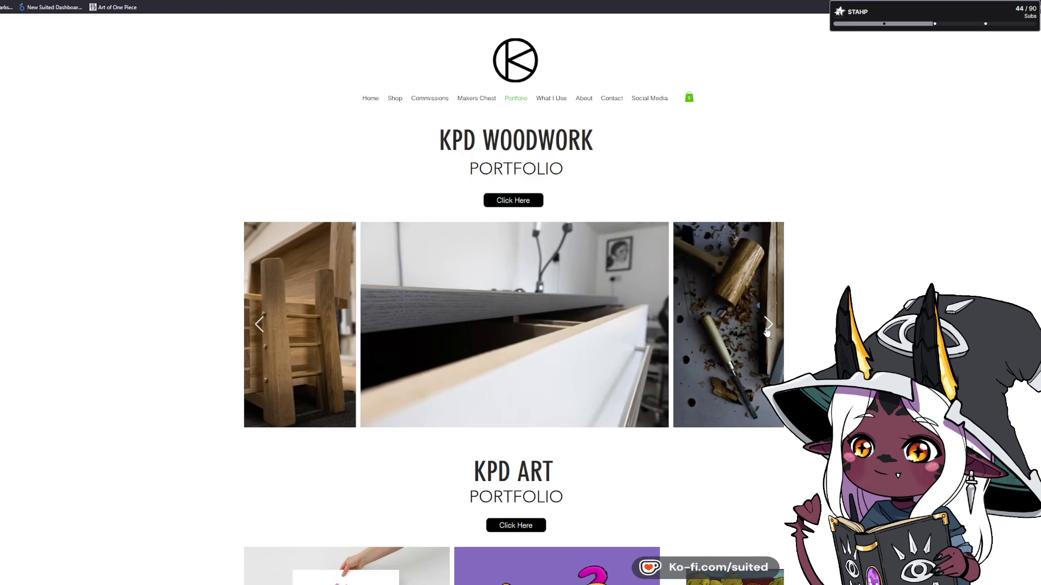
# Step: Open the full KPD Woodwork portfolio and view its photos full size through IMG_2257.jpg
pyautogui.click(513, 200)
pyautogui.click(424, 224)
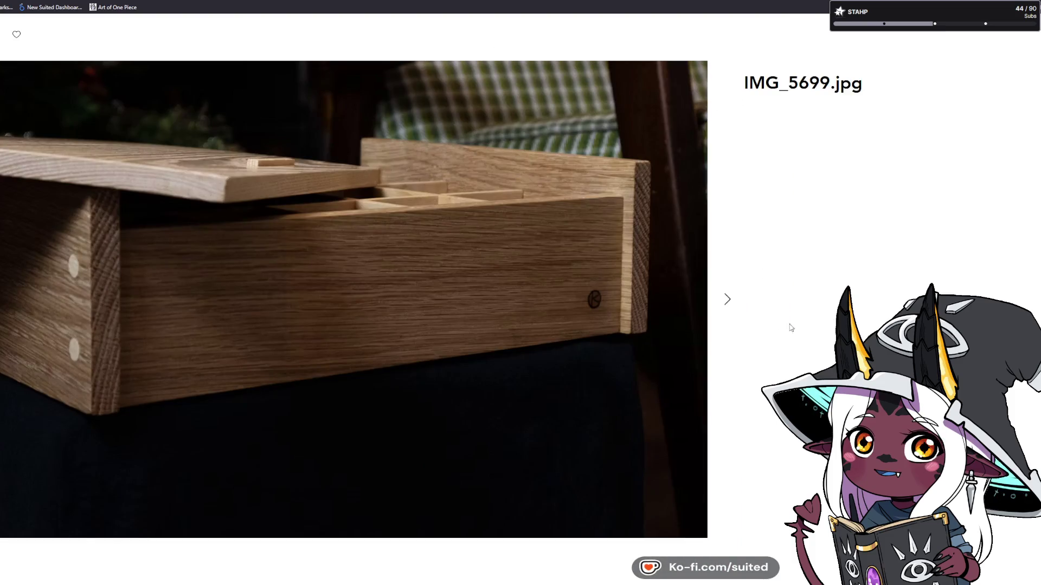
pyautogui.click(729, 304)
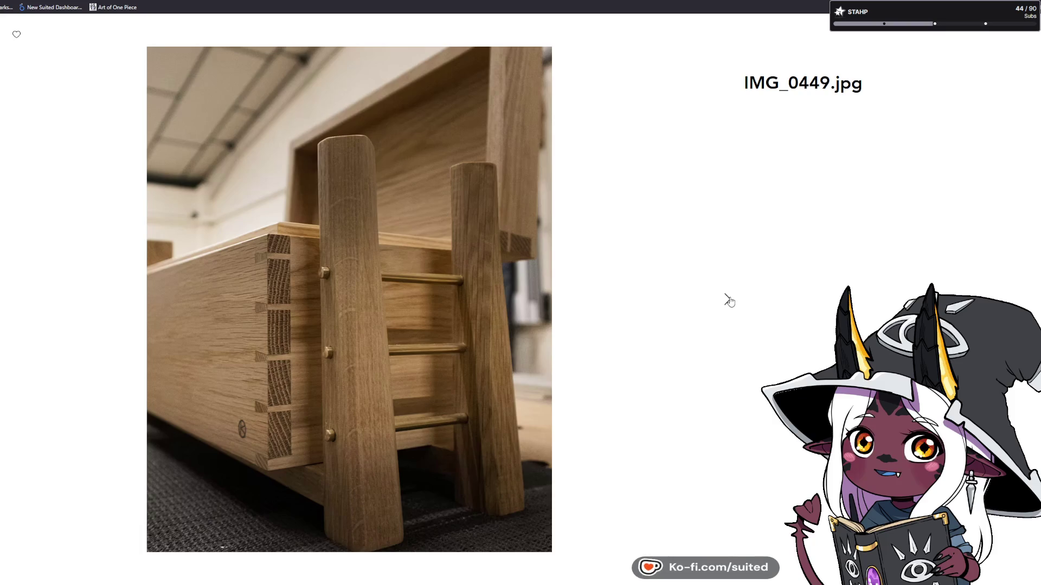
pyautogui.click(729, 301)
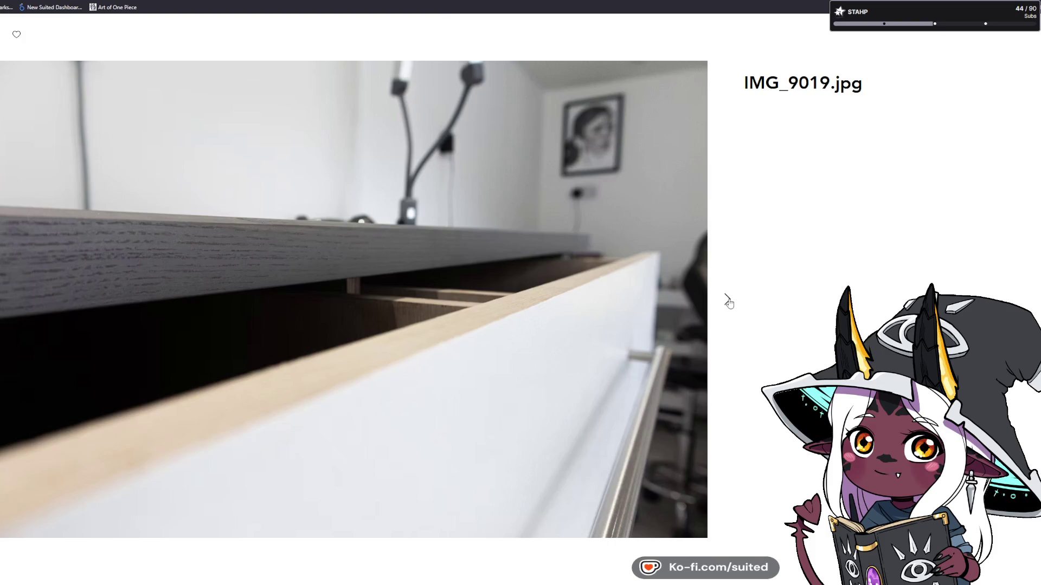
pyautogui.click(729, 301)
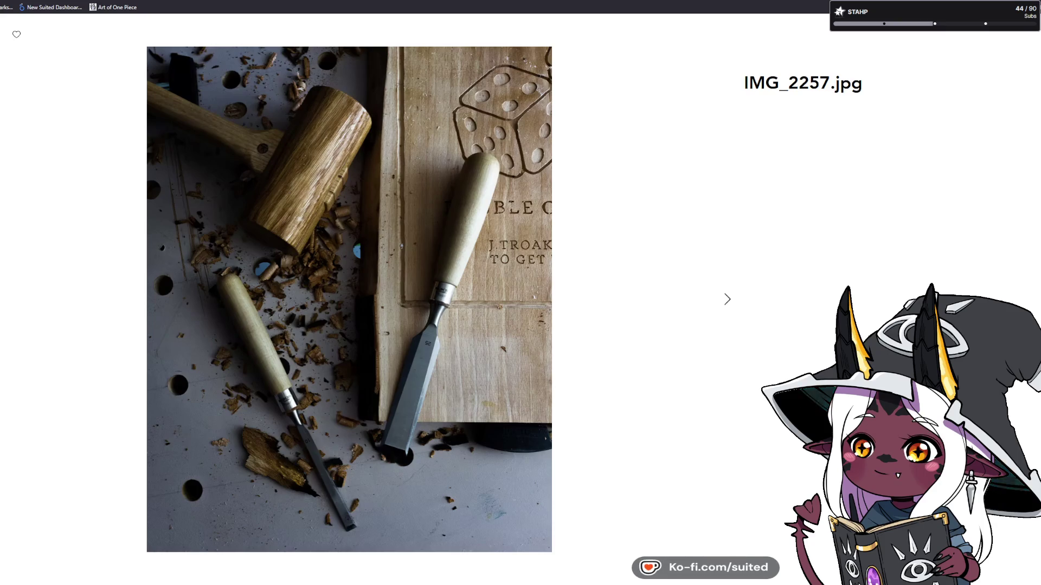
# Step: Page on through IMG_1640.JPG, IMG_5710.jpg and IMG_0464.jpg, then close the viewer
pyautogui.click(729, 303)
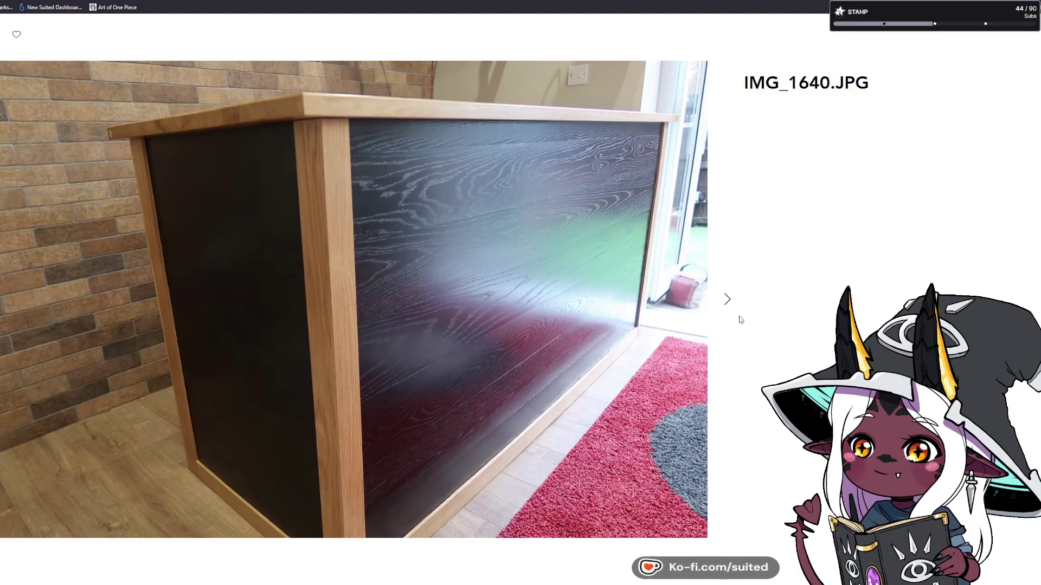
pyautogui.click(727, 304)
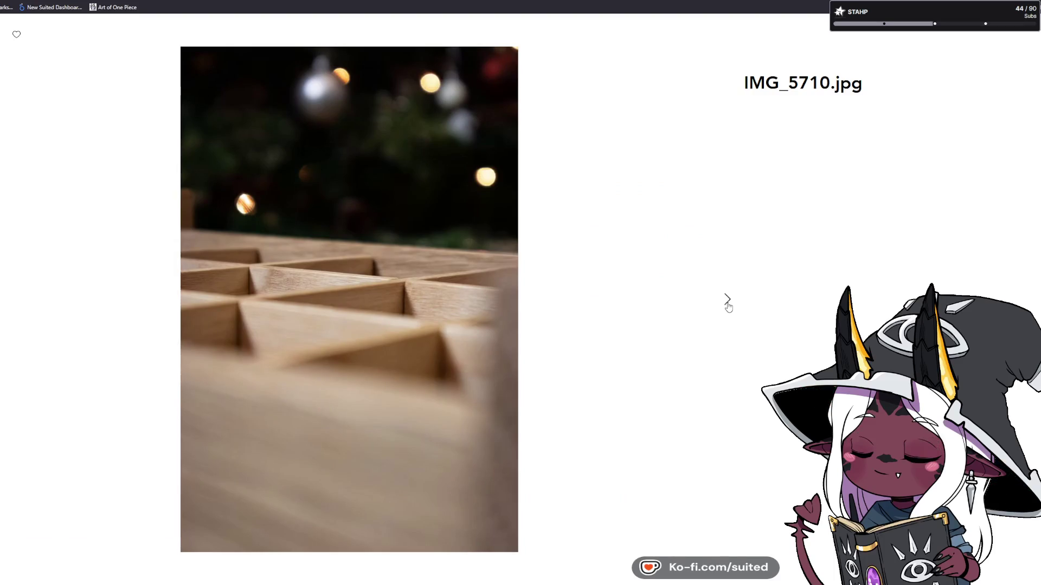
pyautogui.click(728, 305)
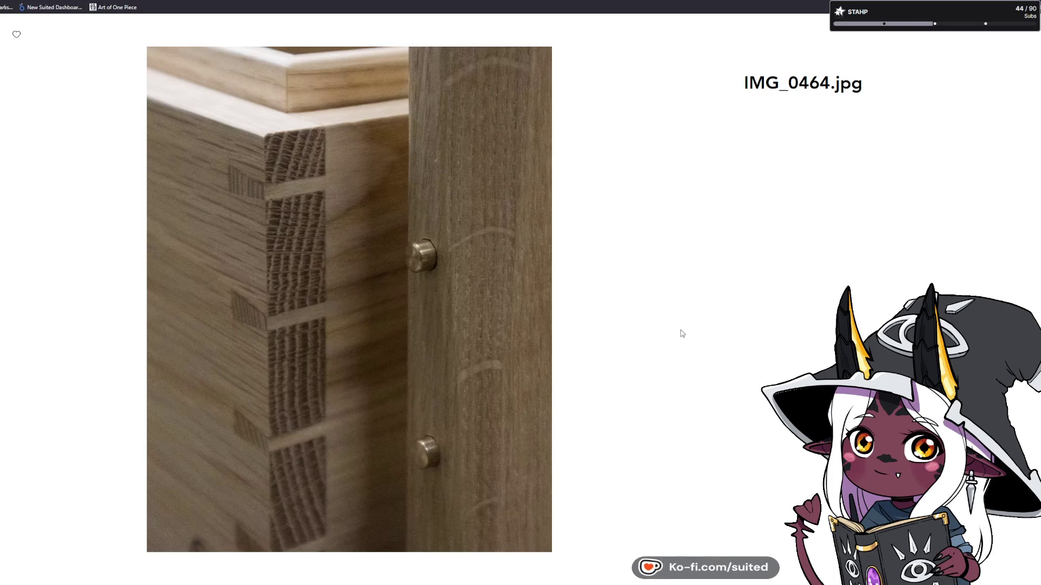
pyautogui.click(885, 193)
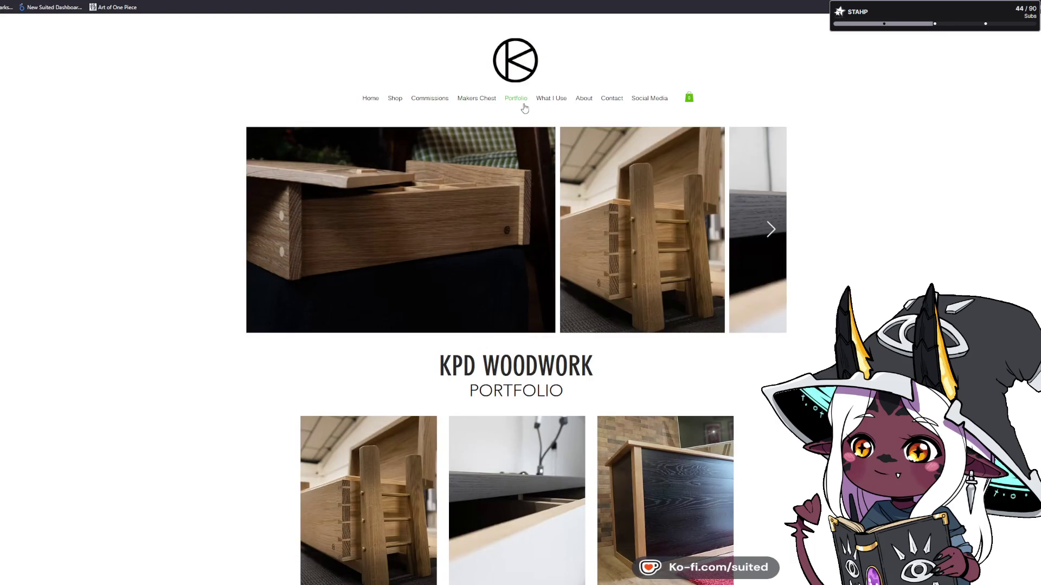
# Step: Open Portfolio's My Artwork page and browse down to Face Your Fears, Old Salt and Welcome To Zombie Town
pyautogui.moveTo(518, 100)
pyautogui.click(508, 128)
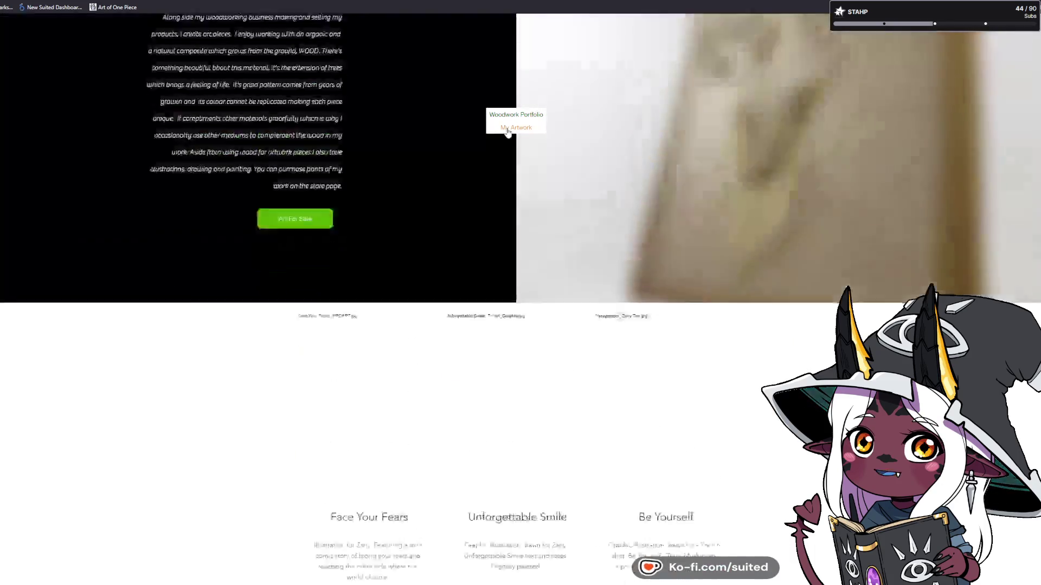
pyautogui.scroll(-4, 729, 254)
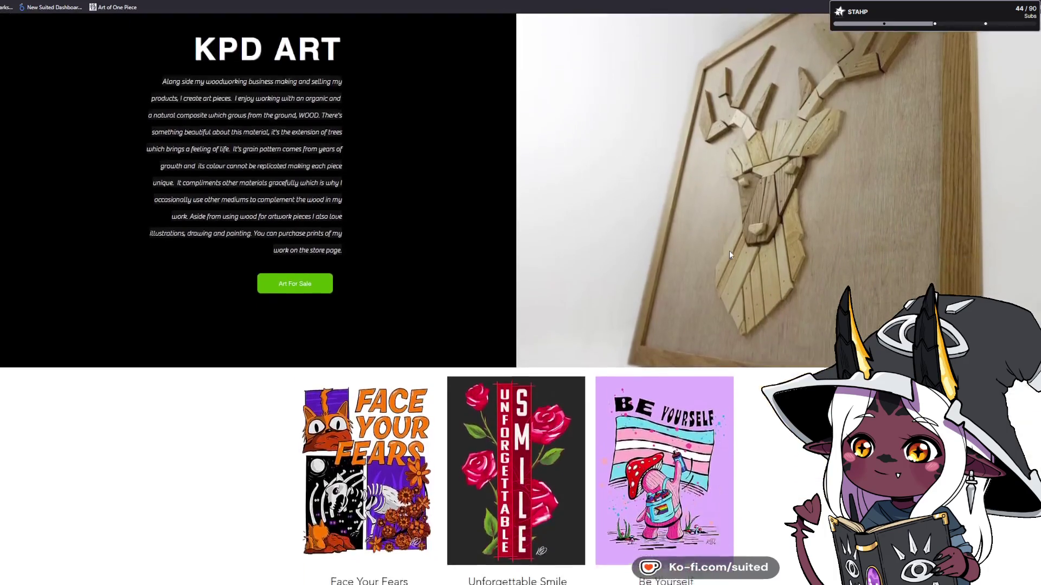
pyautogui.scroll(-1, 730, 255)
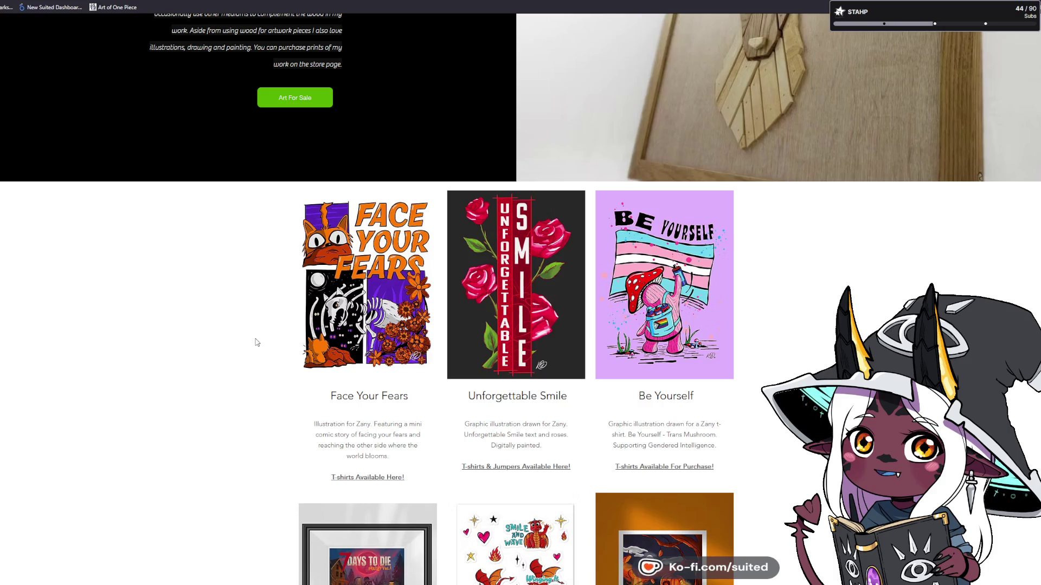
pyautogui.scroll(2, 257, 342)
pyautogui.scroll(-5, 256, 342)
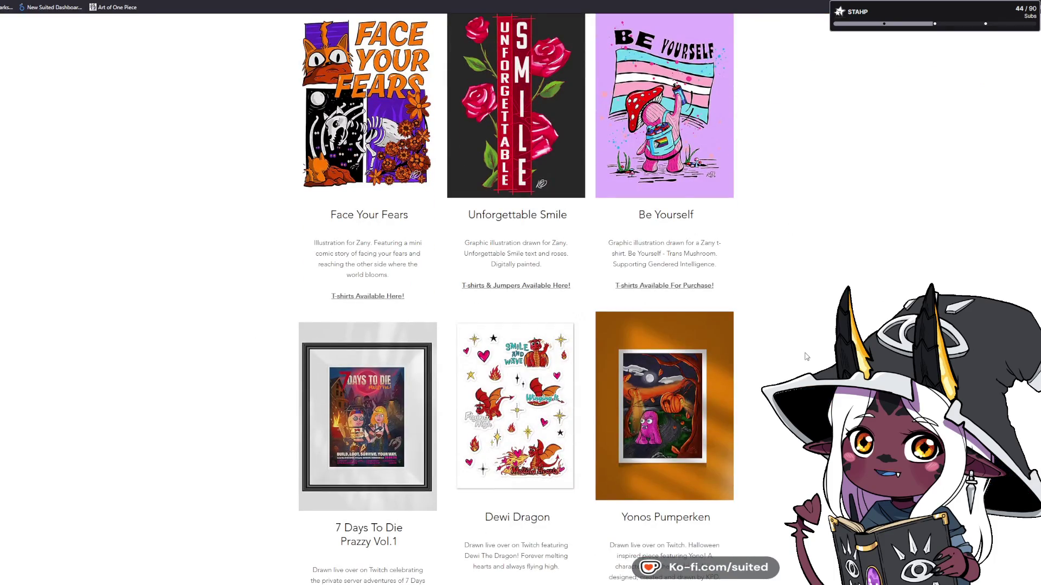
pyautogui.scroll(-1, 785, 342)
pyautogui.scroll(1, 785, 340)
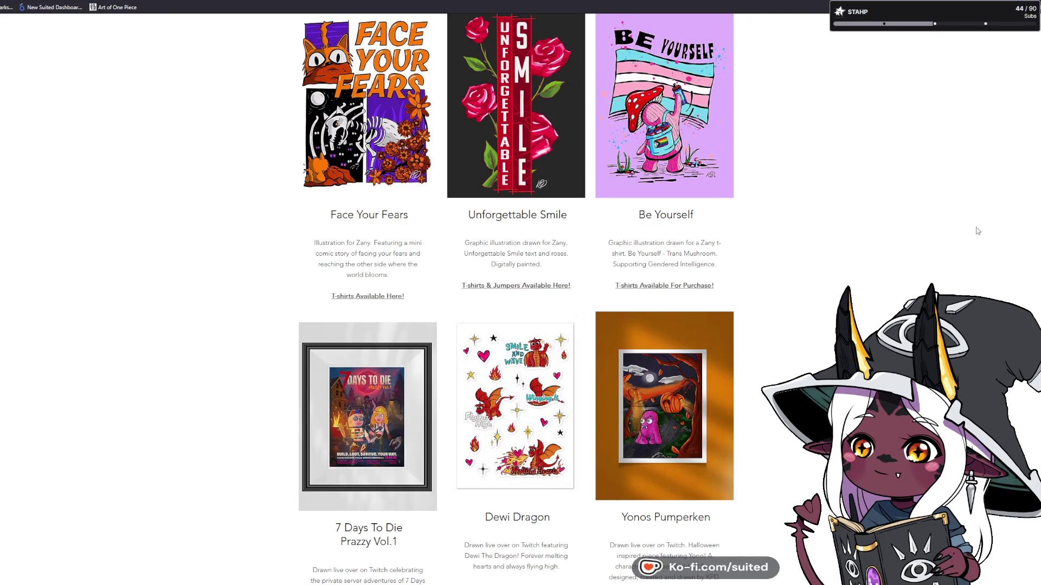
pyautogui.scroll(-3, 515, 298)
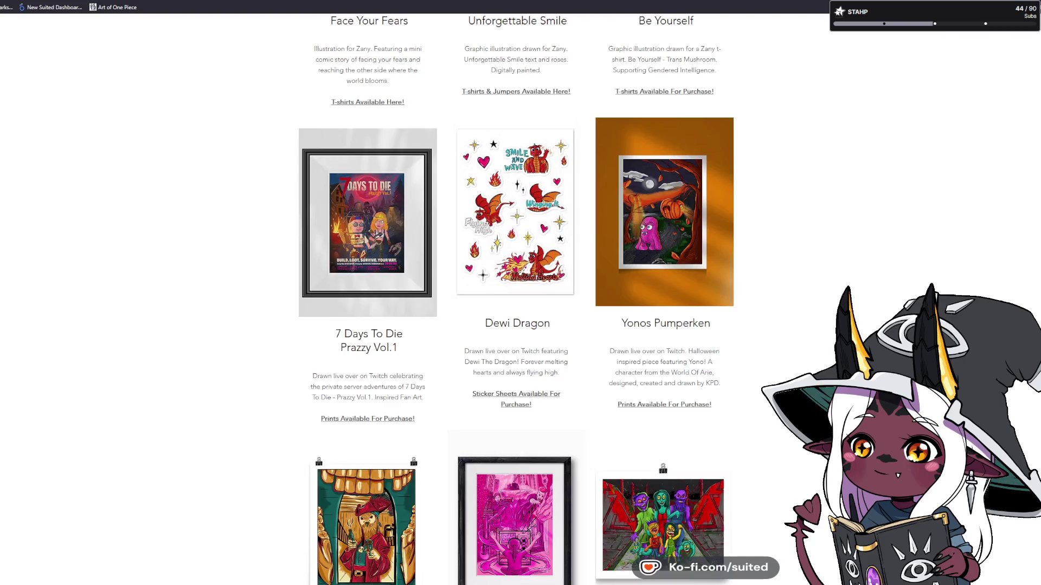
pyautogui.scroll(-2, 515, 298)
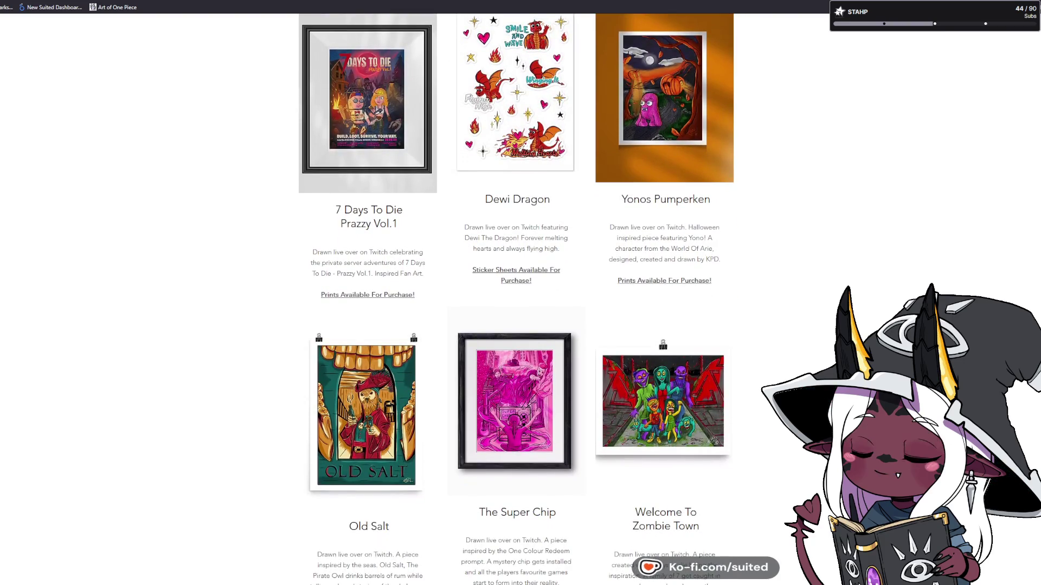
pyautogui.scroll(-1, 515, 298)
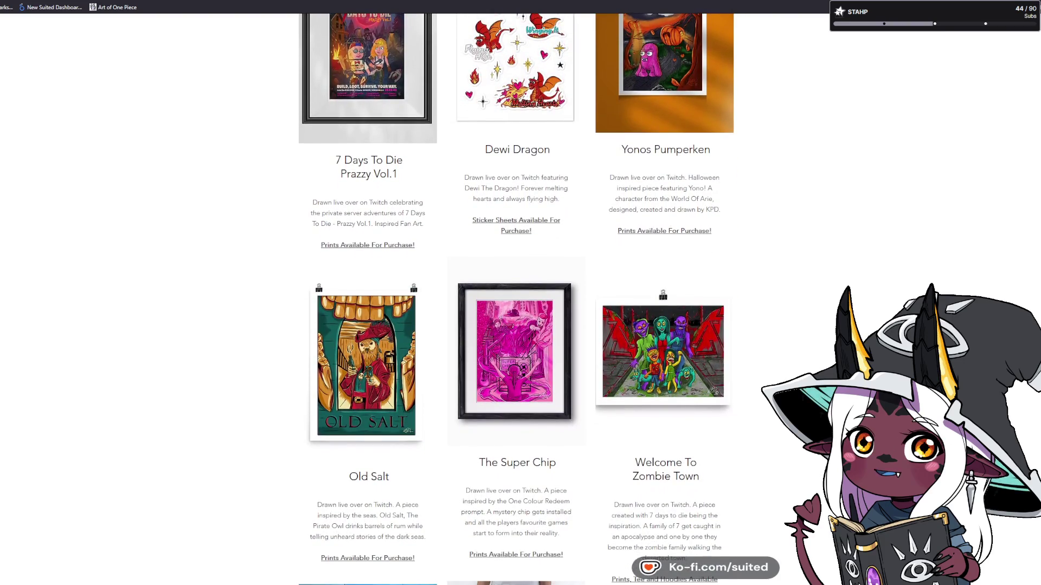
pyautogui.scroll(2, 515, 298)
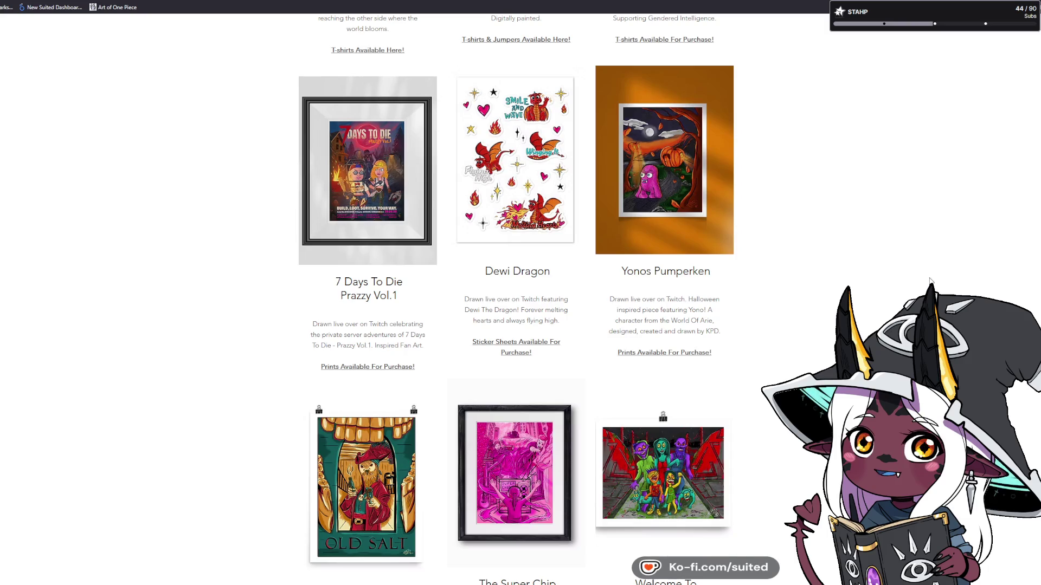
pyautogui.scroll(-2, 516, 299)
pyautogui.scroll(-4, 516, 299)
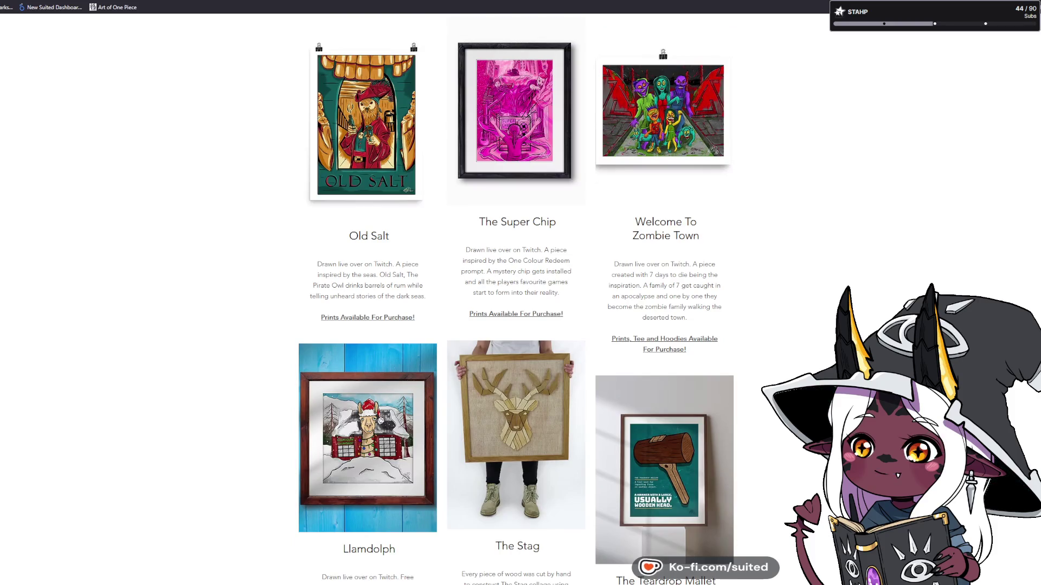
pyautogui.scroll(-1, 516, 300)
pyautogui.scroll(-2, 516, 299)
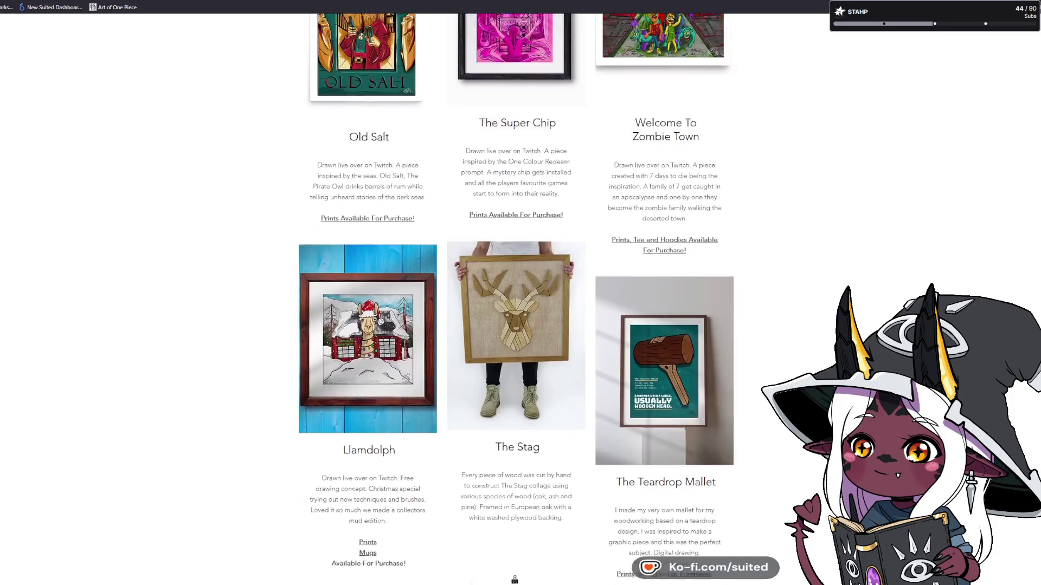
pyautogui.moveTo(507, 279)
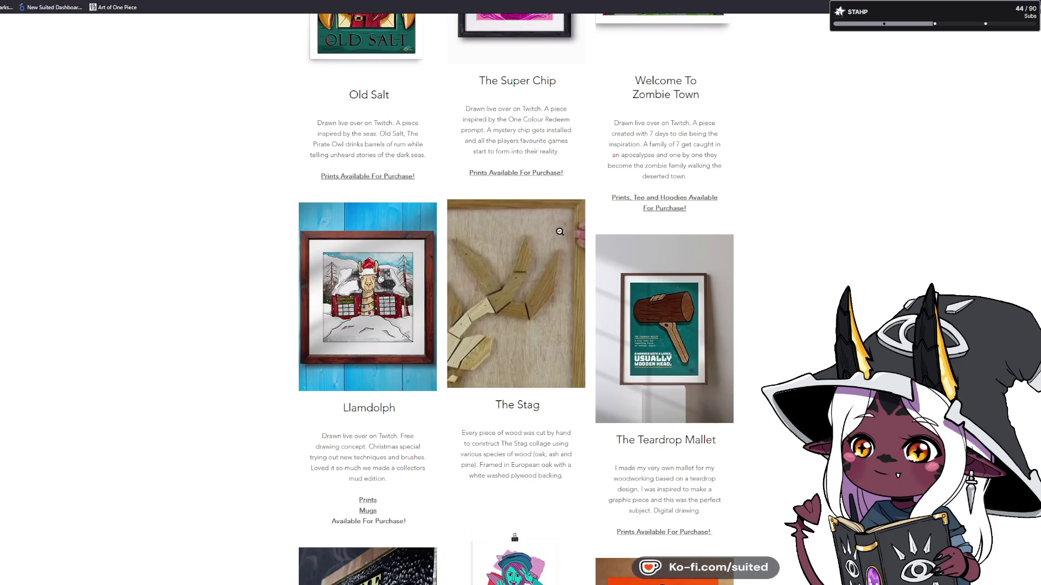
pyautogui.click(516, 295)
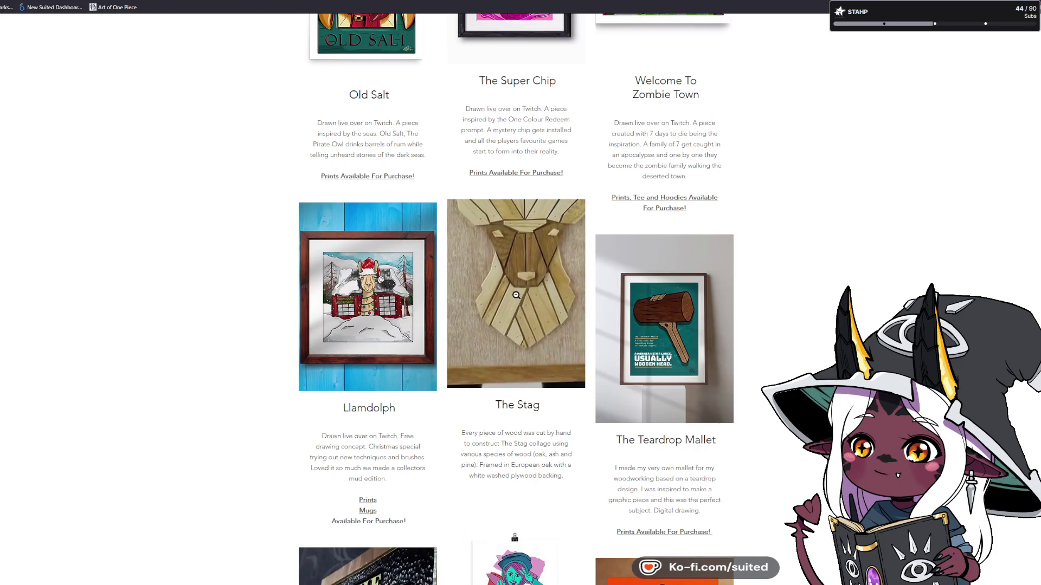
pyautogui.click(513, 277)
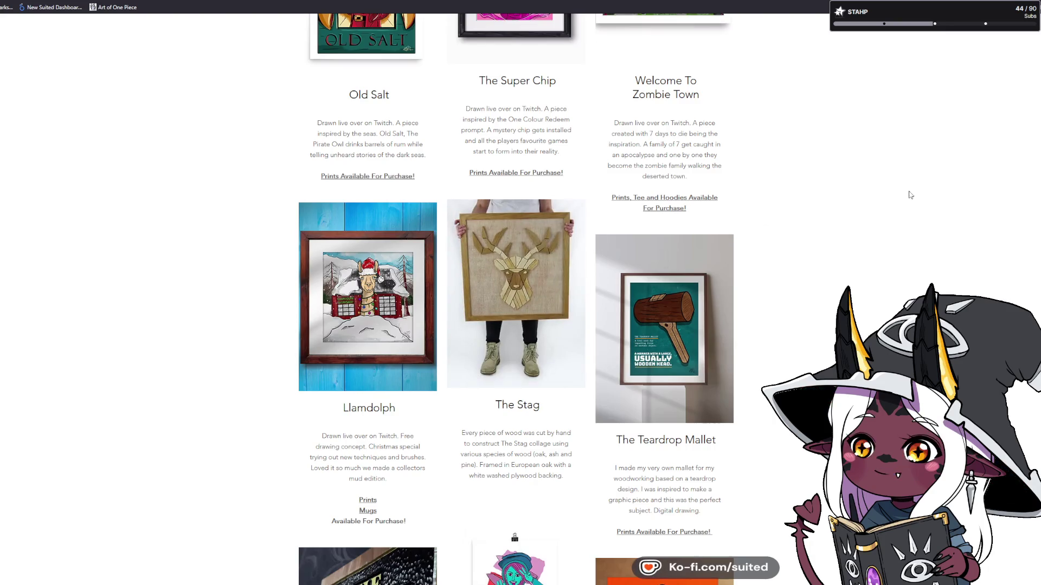
pyautogui.scroll(-3, 516, 300)
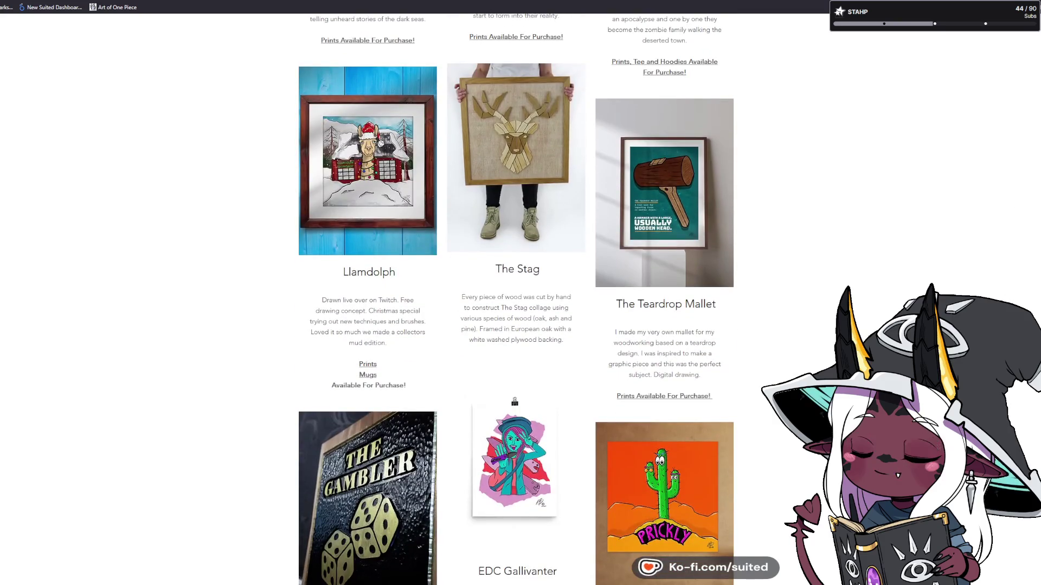
pyautogui.scroll(-5, 515, 300)
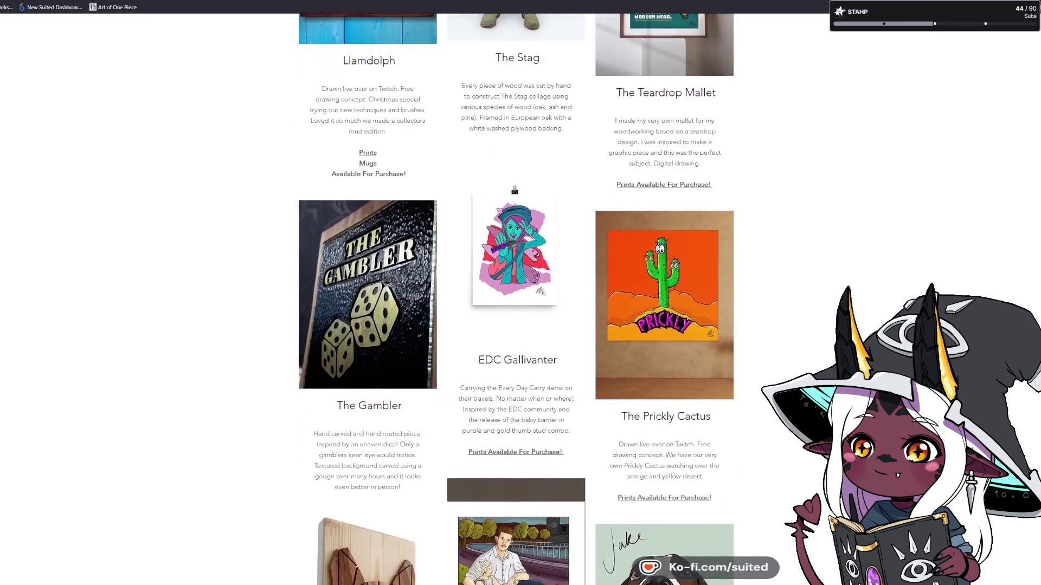
pyautogui.scroll(-1, 397, 278)
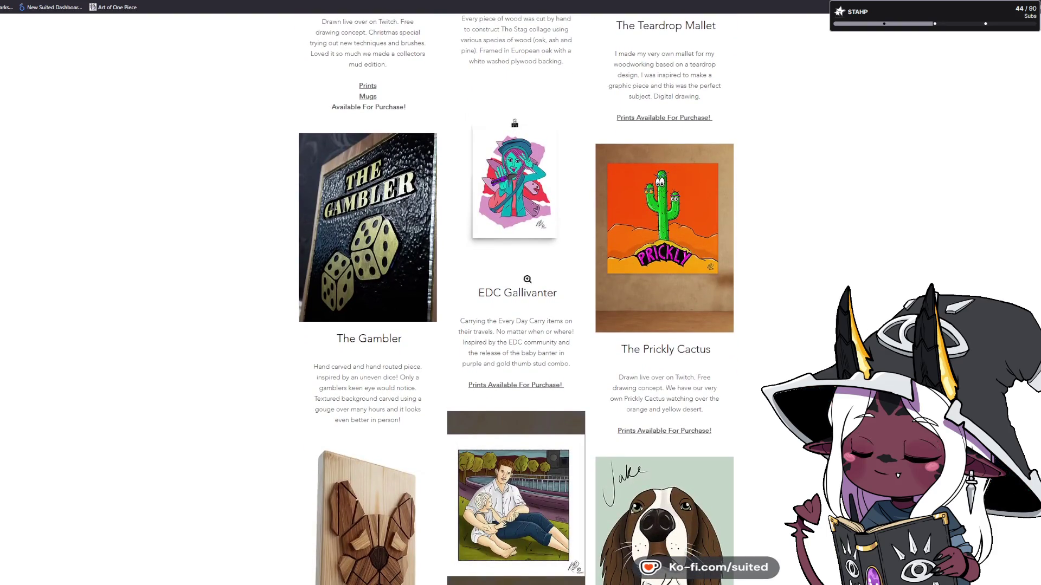
pyautogui.click(397, 278)
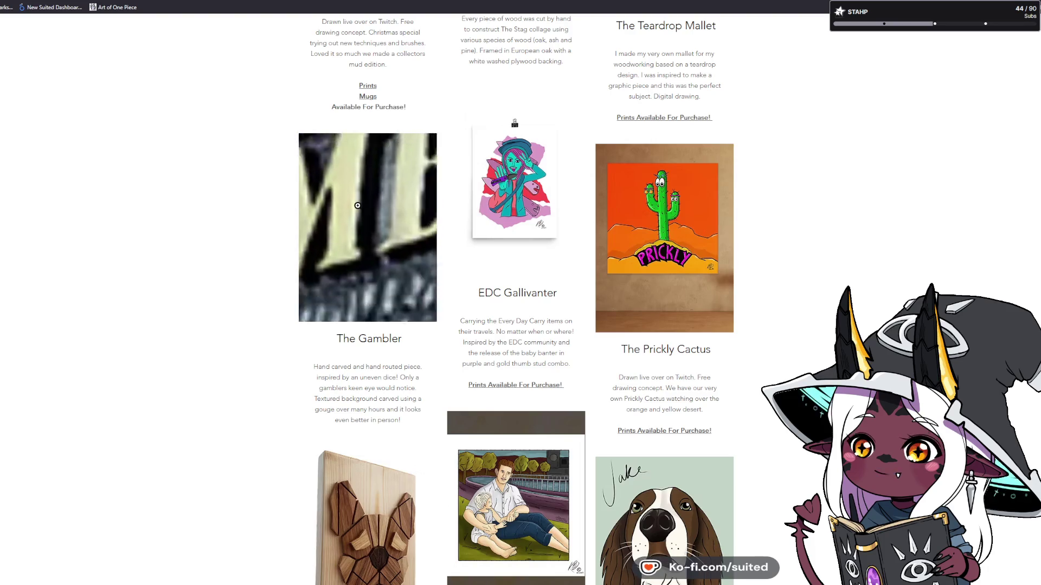
pyautogui.click(358, 206)
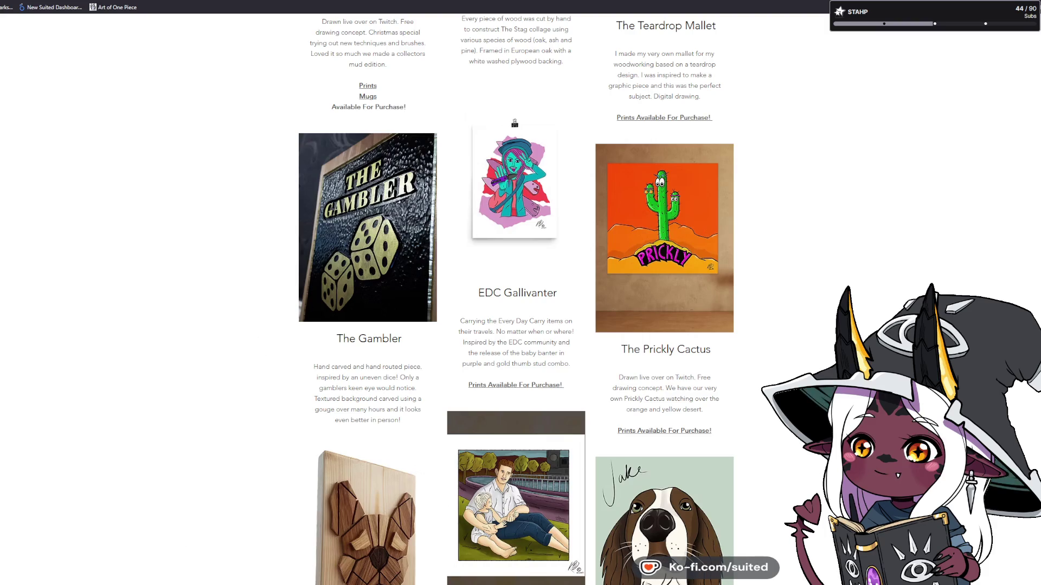
pyautogui.scroll(-4, 239, 321)
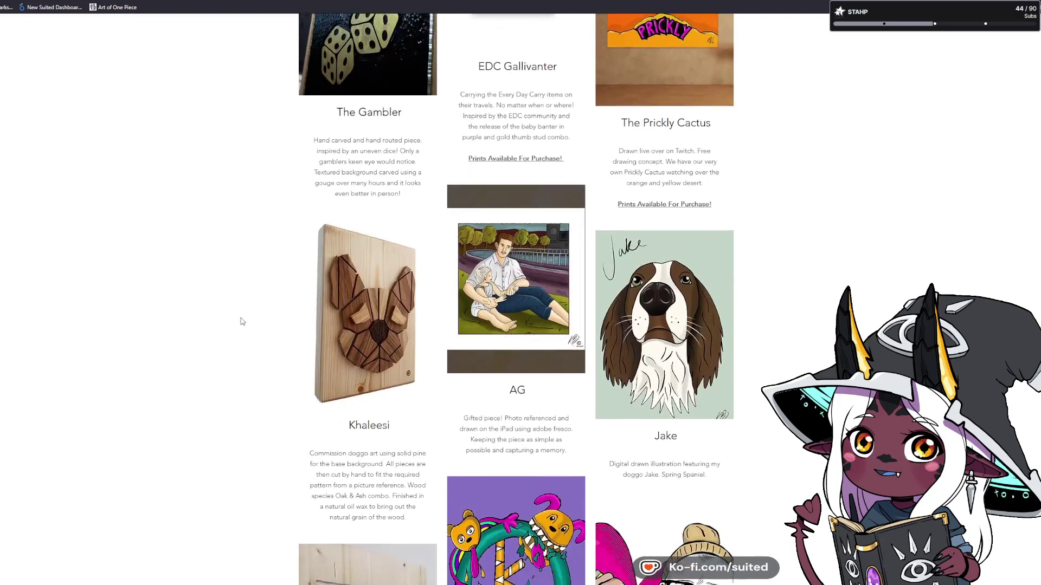
pyautogui.click(374, 325)
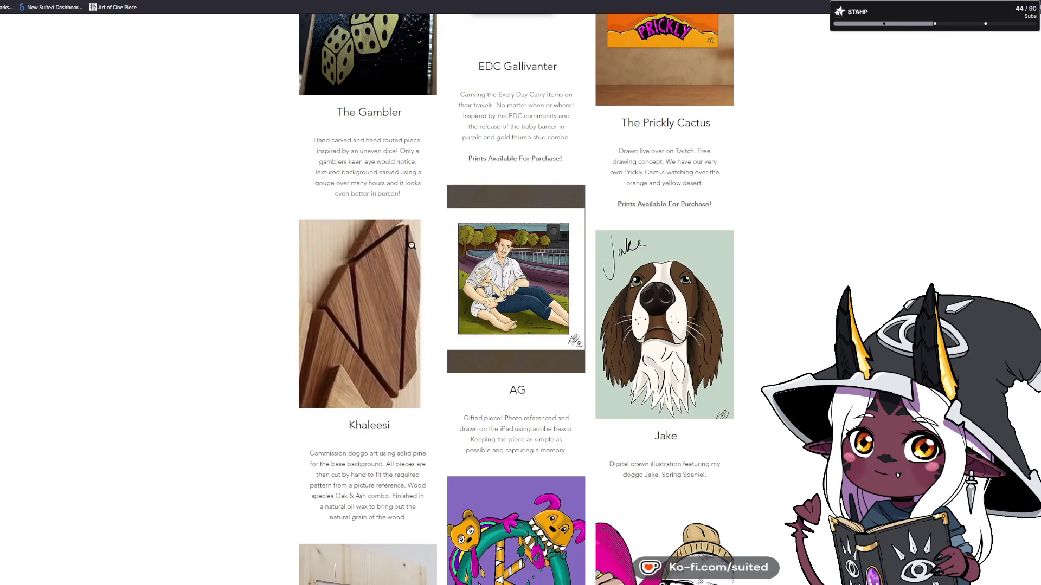
pyautogui.click(345, 301)
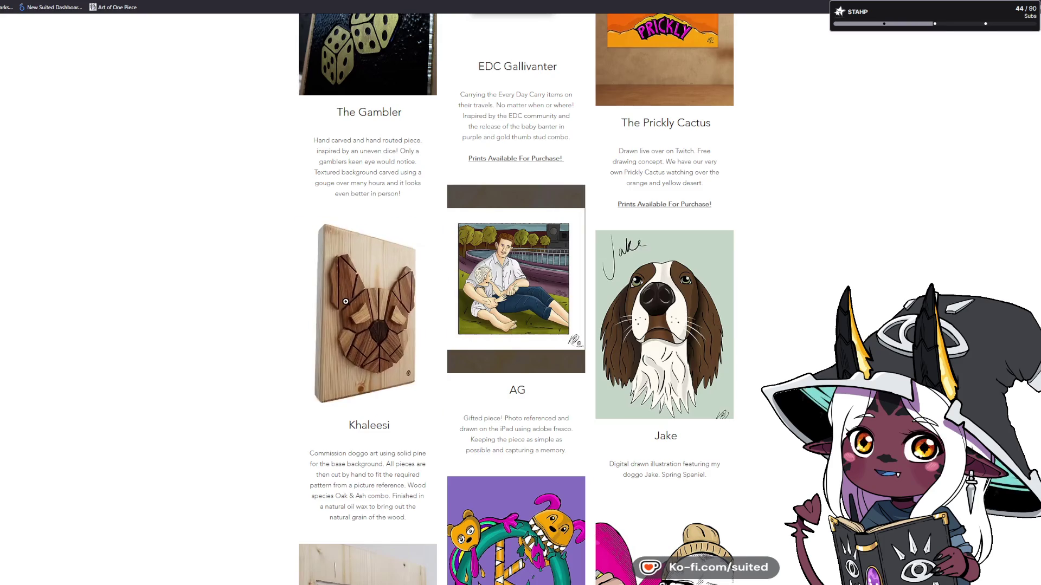
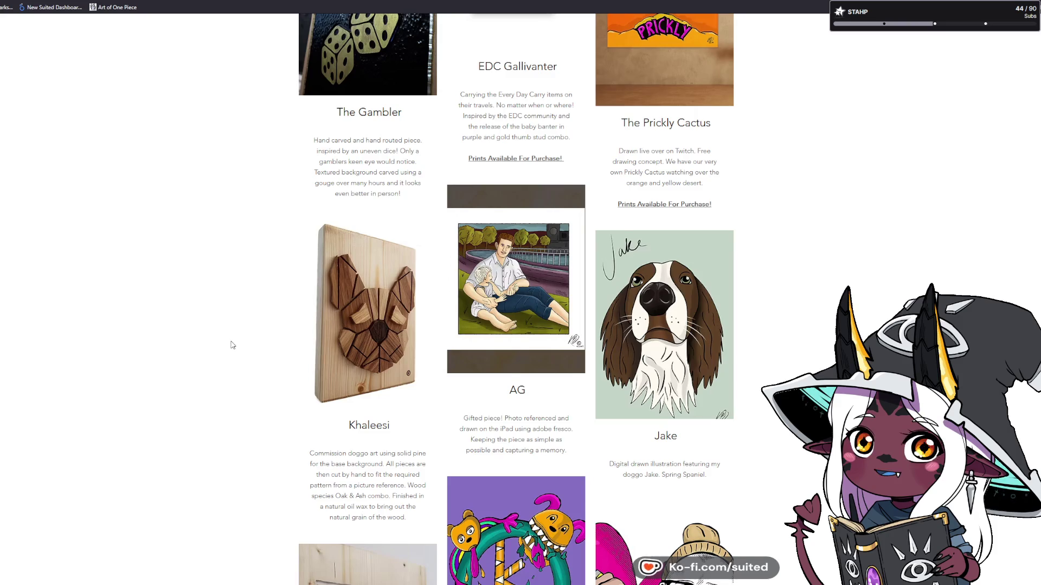
# Step: Zoom in on the LJ sign, CLFC crest and Prevarooo print artworks, including its lettering
pyautogui.scroll(-1, 233, 342)
pyautogui.scroll(-1, 233, 342)
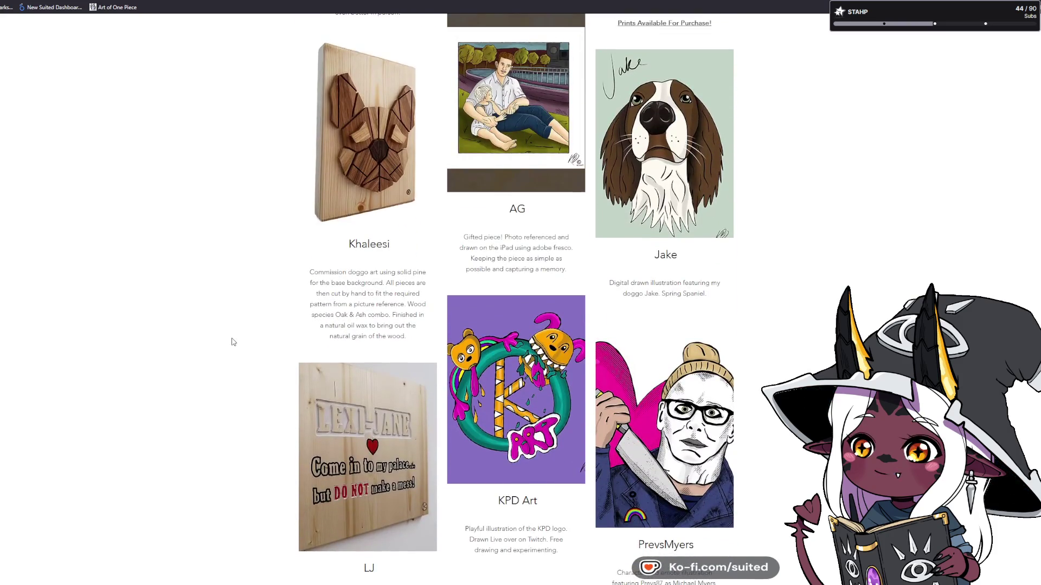
pyautogui.scroll(-1, 233, 342)
pyautogui.scroll(-1, 233, 342)
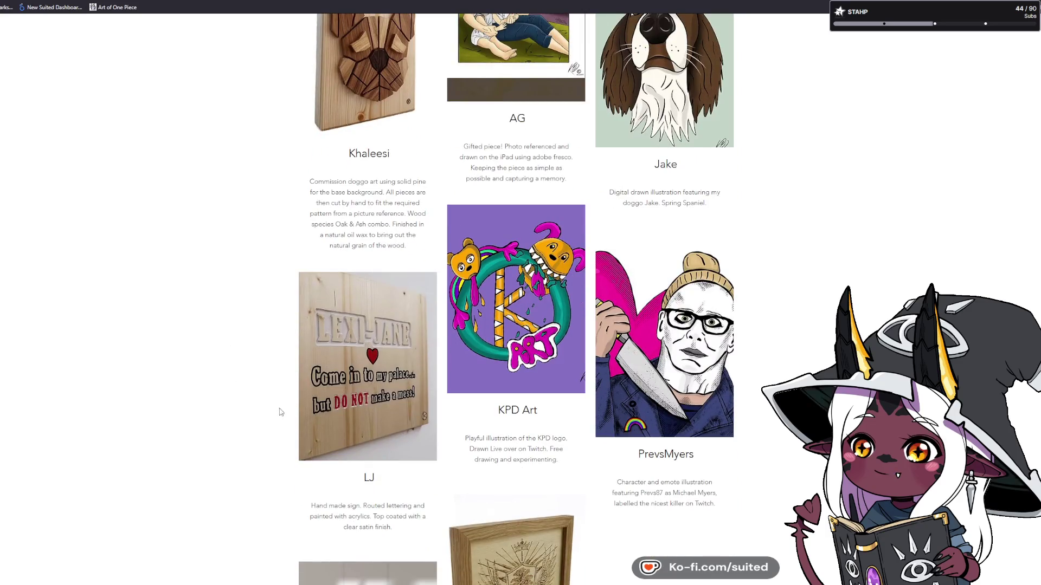
pyautogui.click(373, 381)
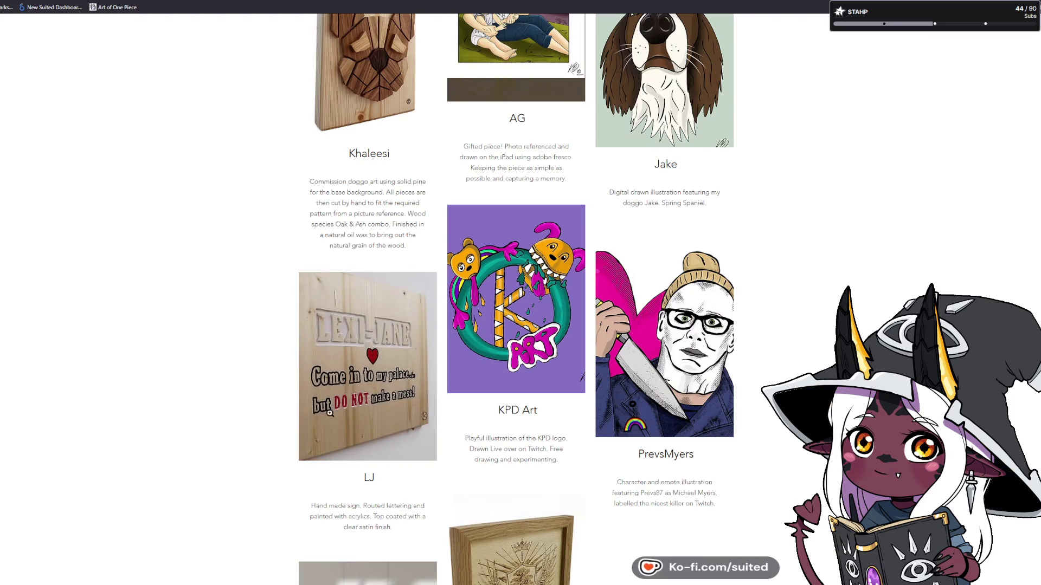
pyautogui.scroll(-2, 211, 403)
pyautogui.scroll(-3, 207, 401)
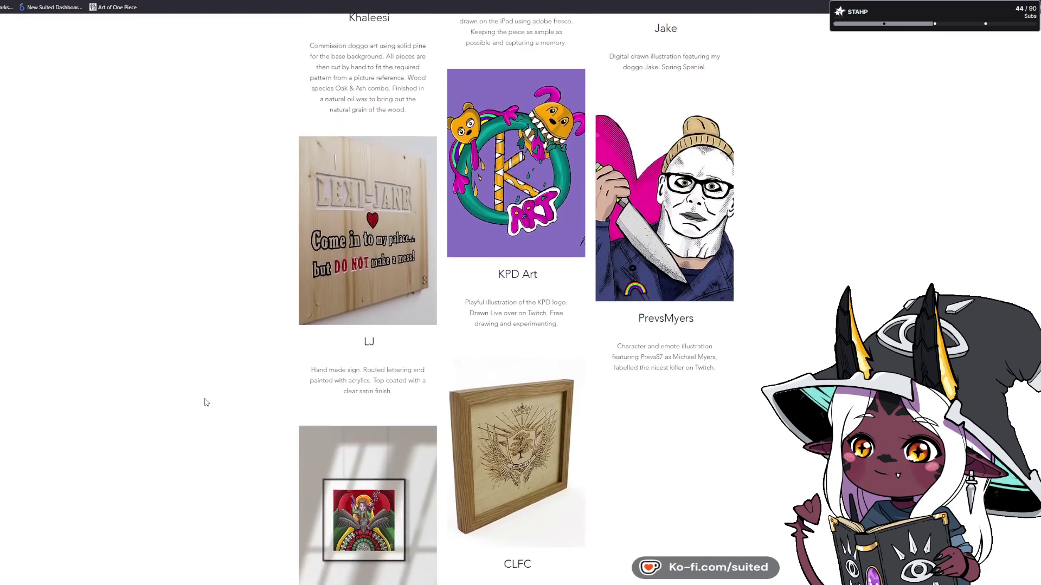
pyautogui.click(548, 393)
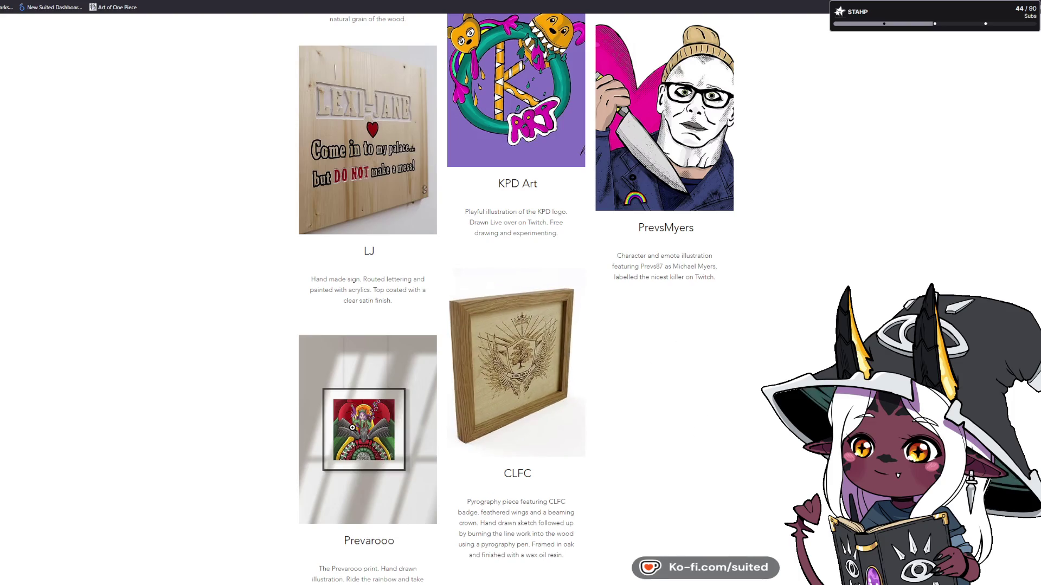
pyautogui.click(353, 428)
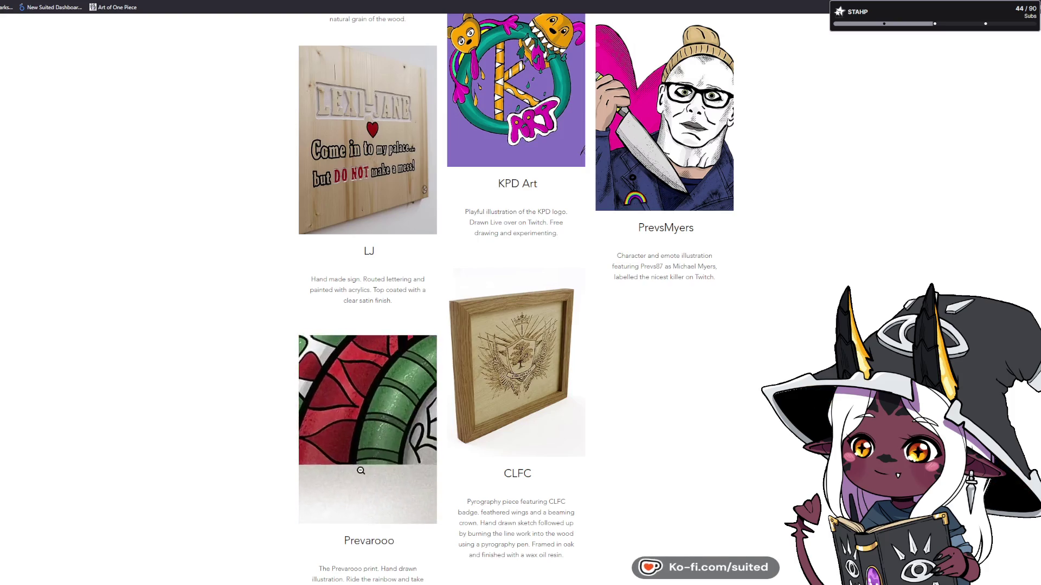
pyautogui.click(371, 468)
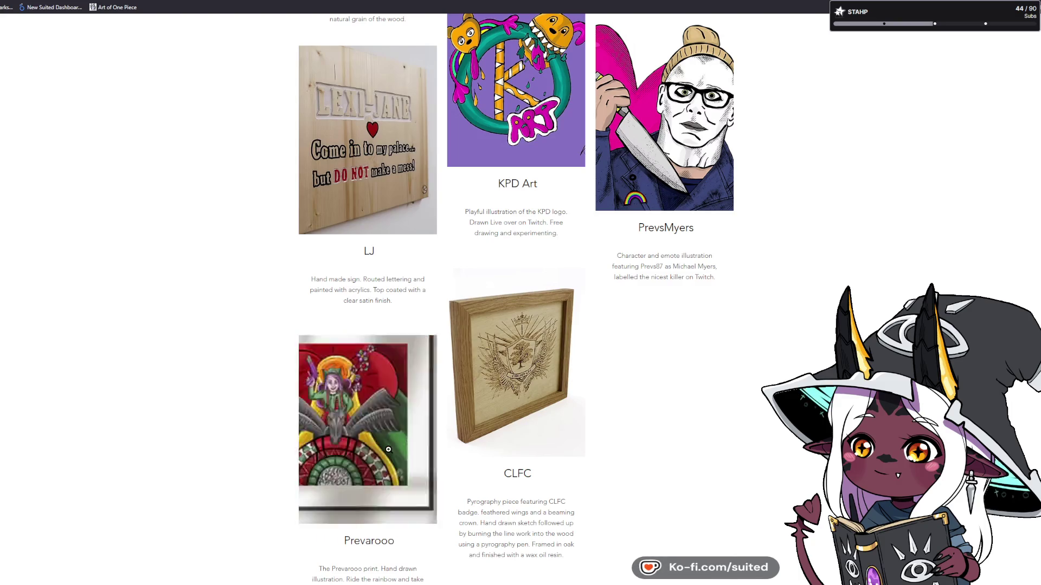
# Step: Zoom in and back out on the EDC Gallivanter poster and The Teardrop Mallet artwork
pyautogui.scroll(5, 711, 501)
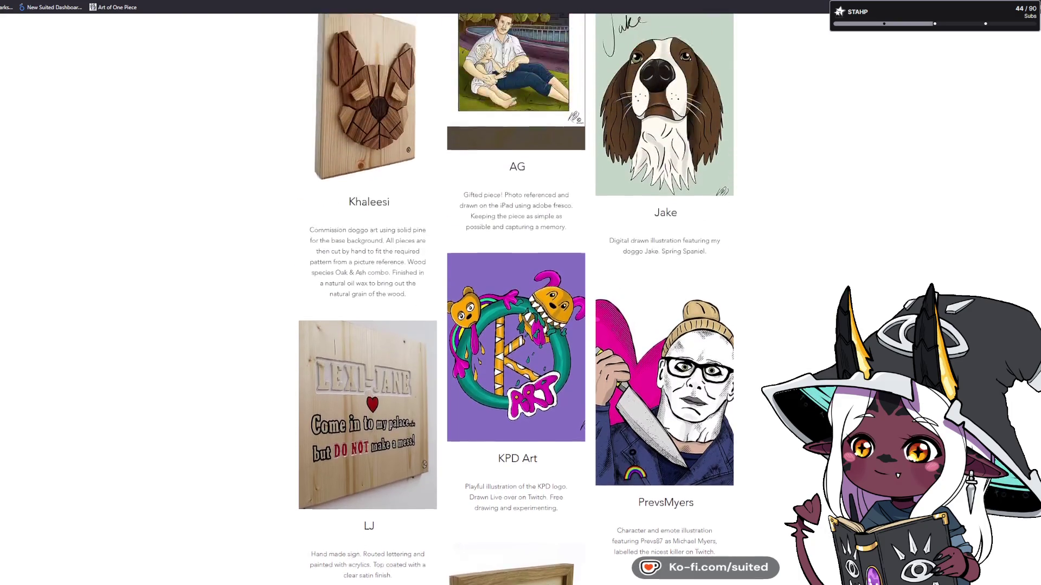
pyautogui.scroll(6, 515, 298)
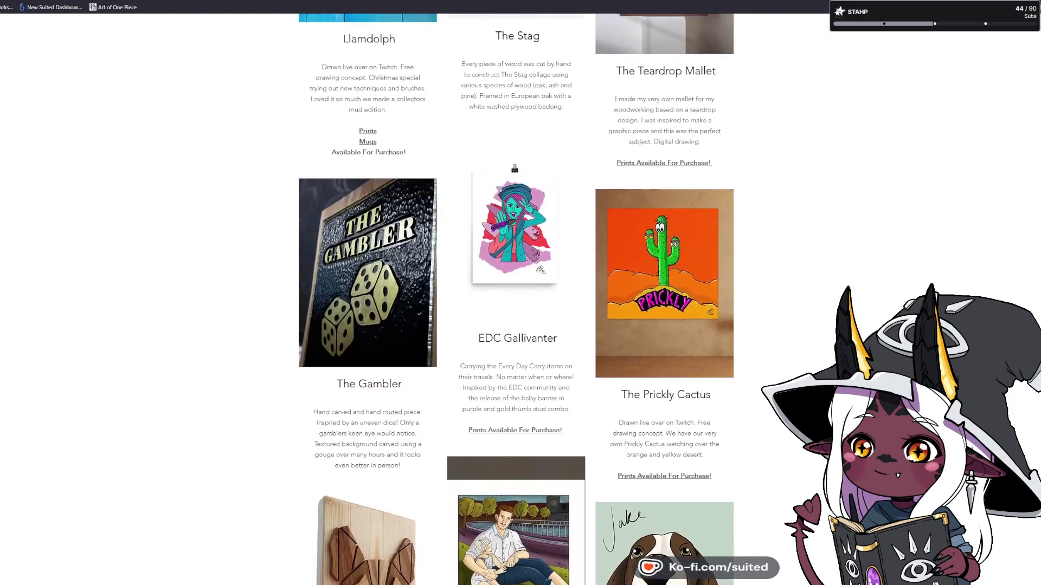
pyautogui.scroll(2, 514, 174)
pyautogui.click(504, 375)
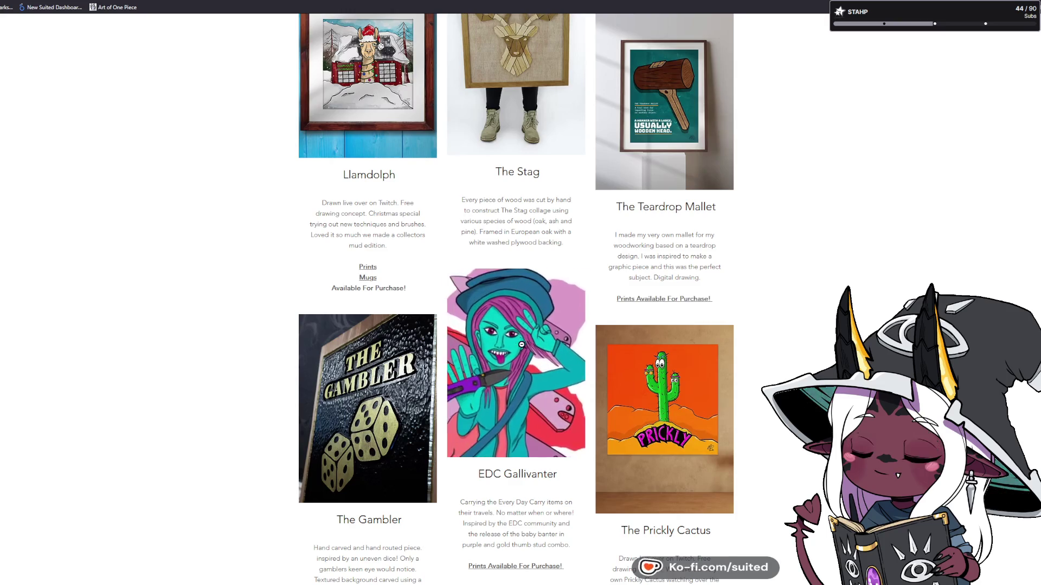
pyautogui.click(521, 345)
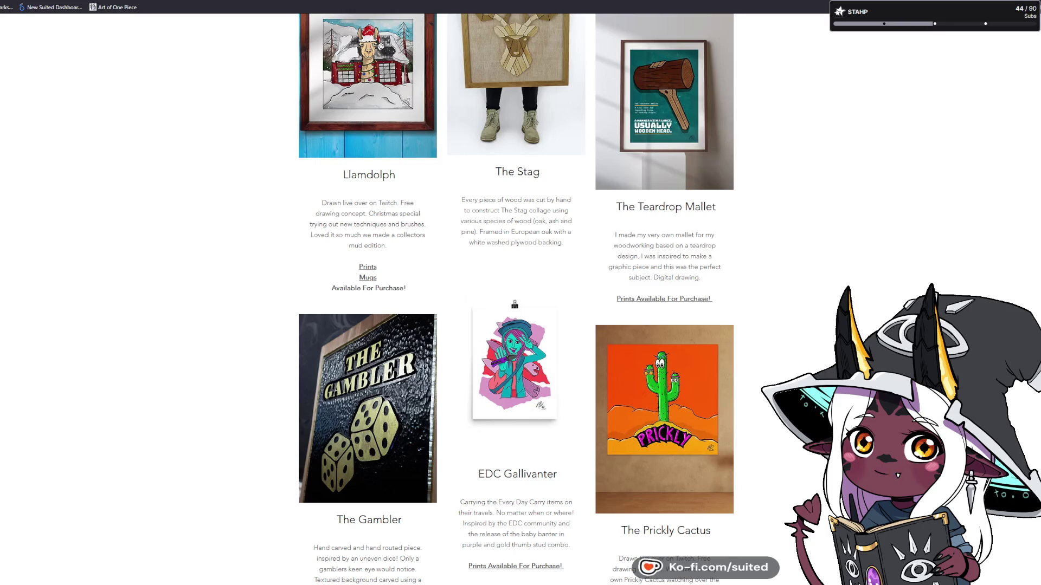
pyautogui.scroll(3, 515, 300)
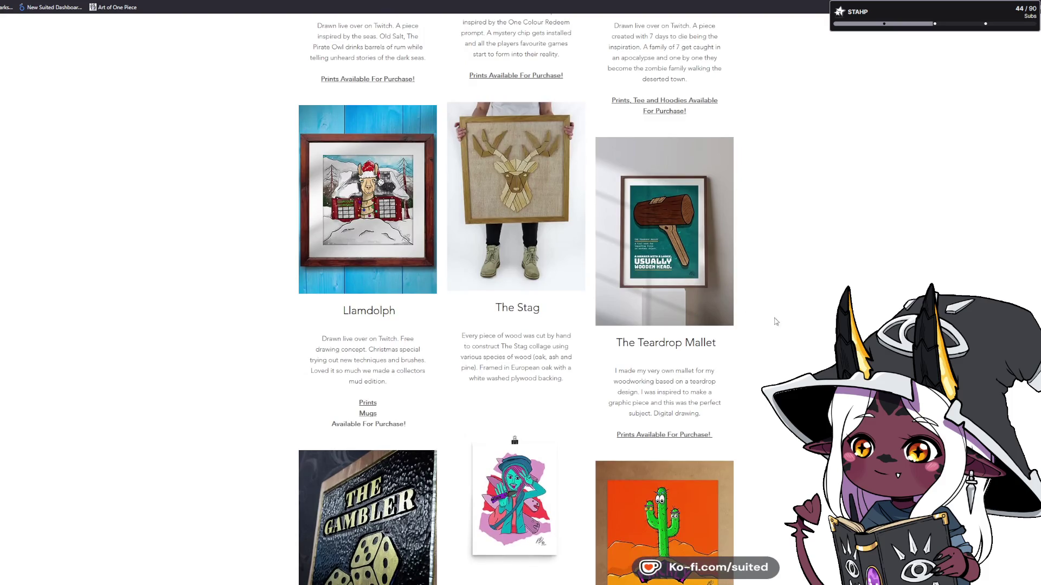
pyautogui.click(696, 266)
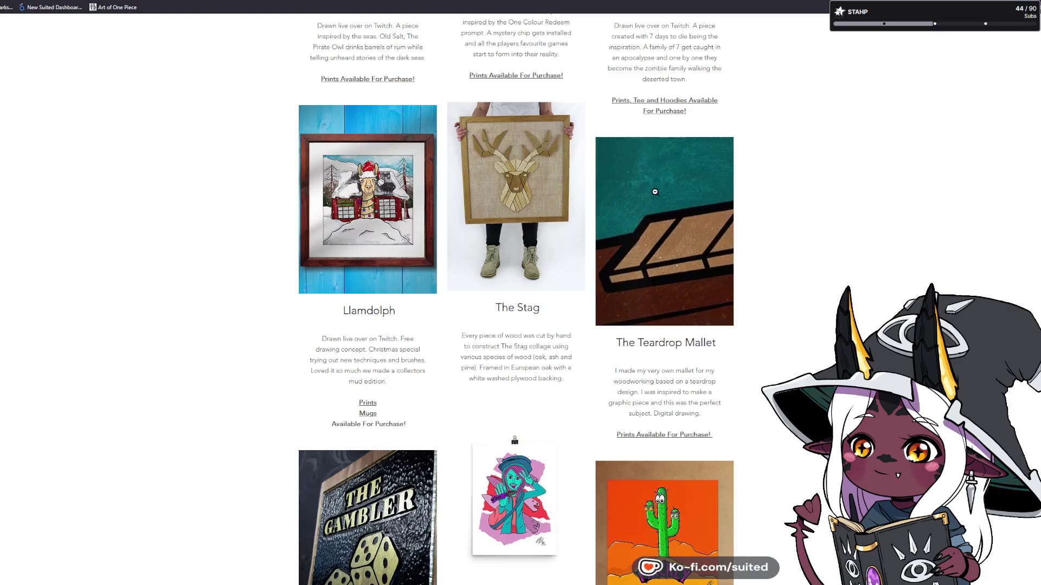
pyautogui.click(658, 217)
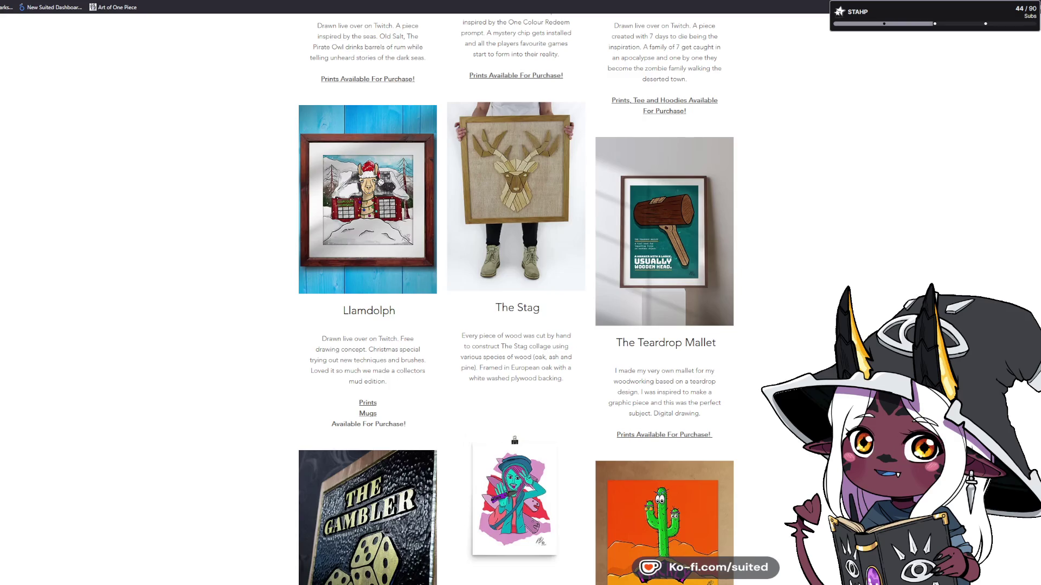
# Step: Zoom in on The Super Chip artwork, then return it to full view
pyautogui.scroll(1, 786, 332)
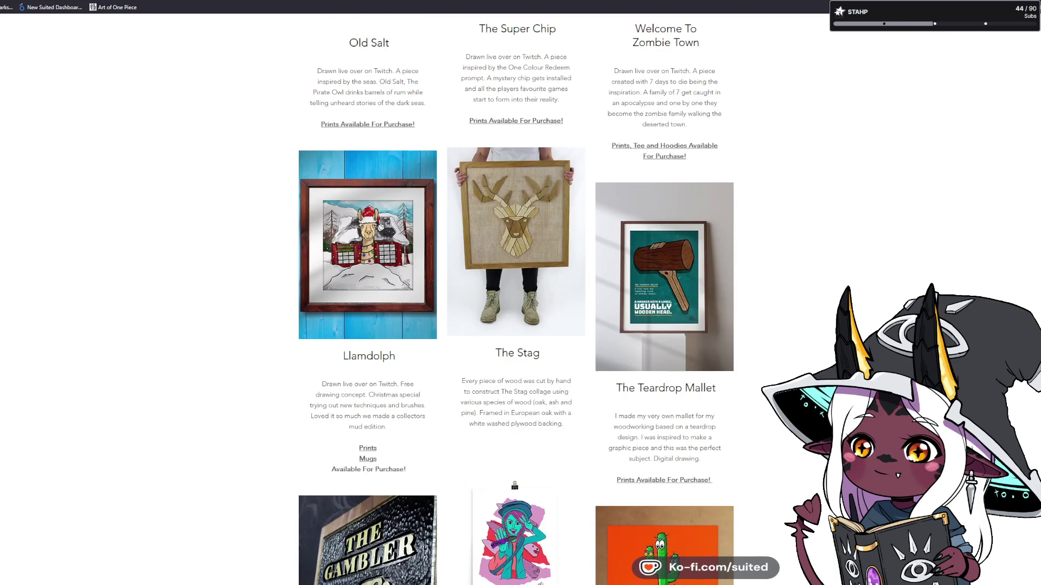
pyautogui.scroll(4, 516, 298)
pyautogui.scroll(2, 508, 227)
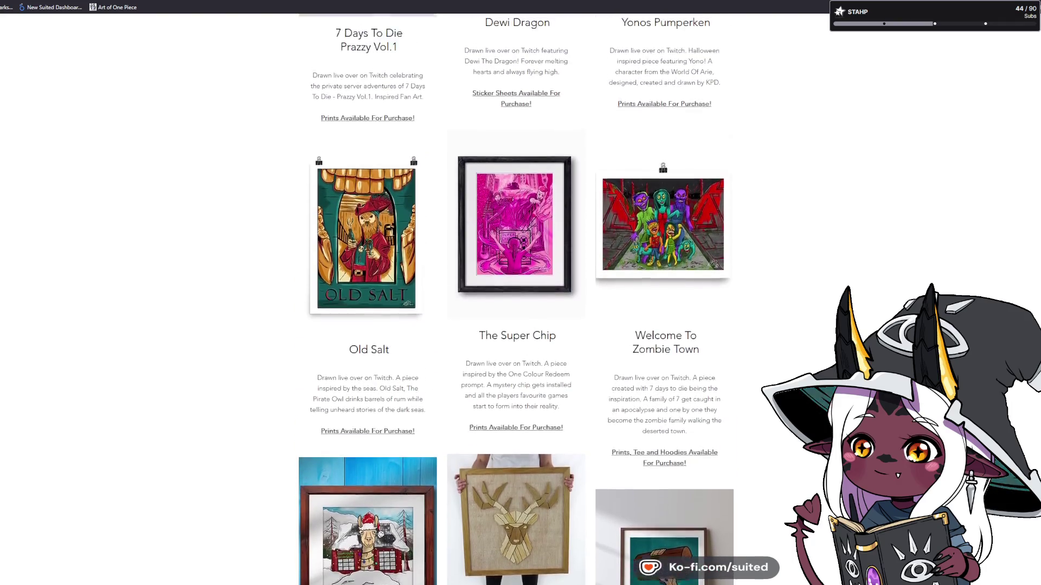
pyautogui.click(508, 227)
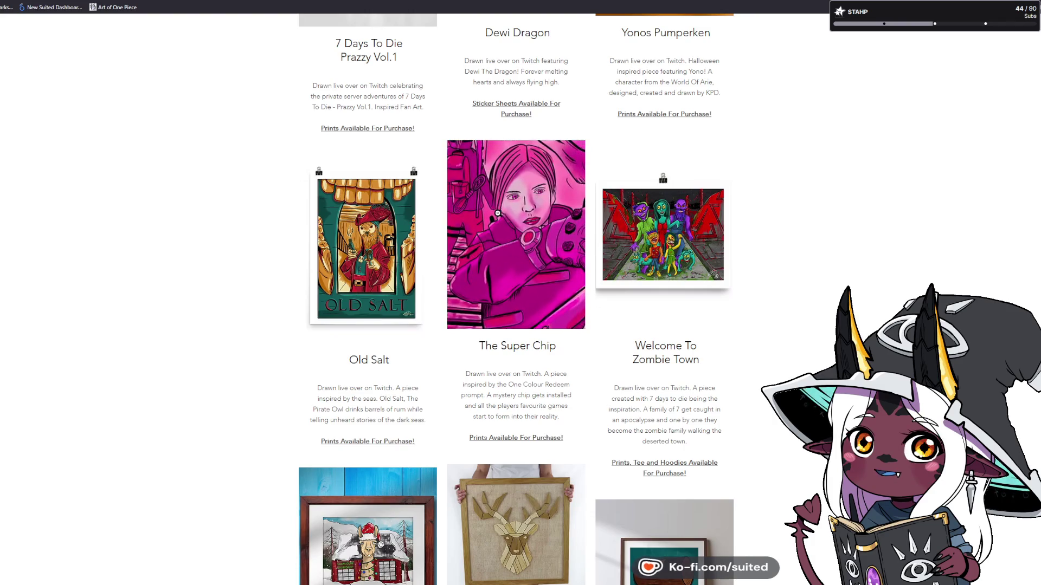
pyautogui.click(482, 246)
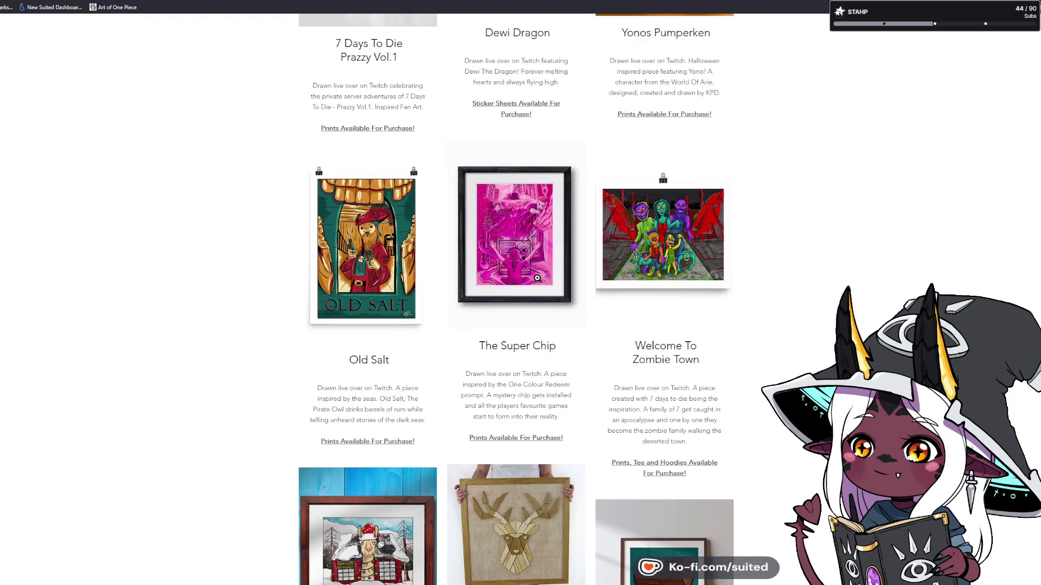
# Step: Return to the top of the page and go to the Woodwork Portfolio
pyautogui.scroll(10, 776, 326)
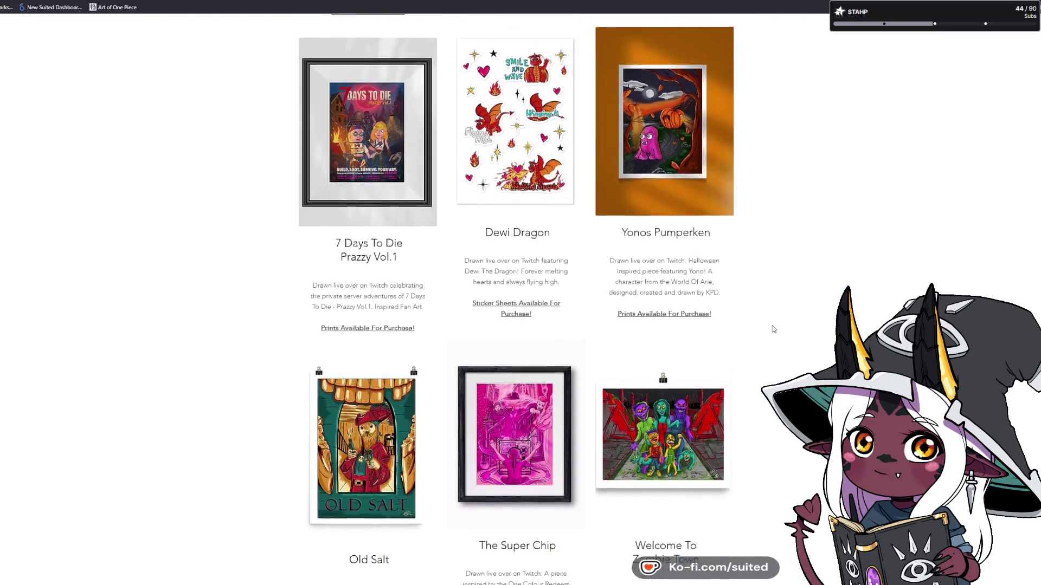
pyautogui.scroll(3, 774, 329)
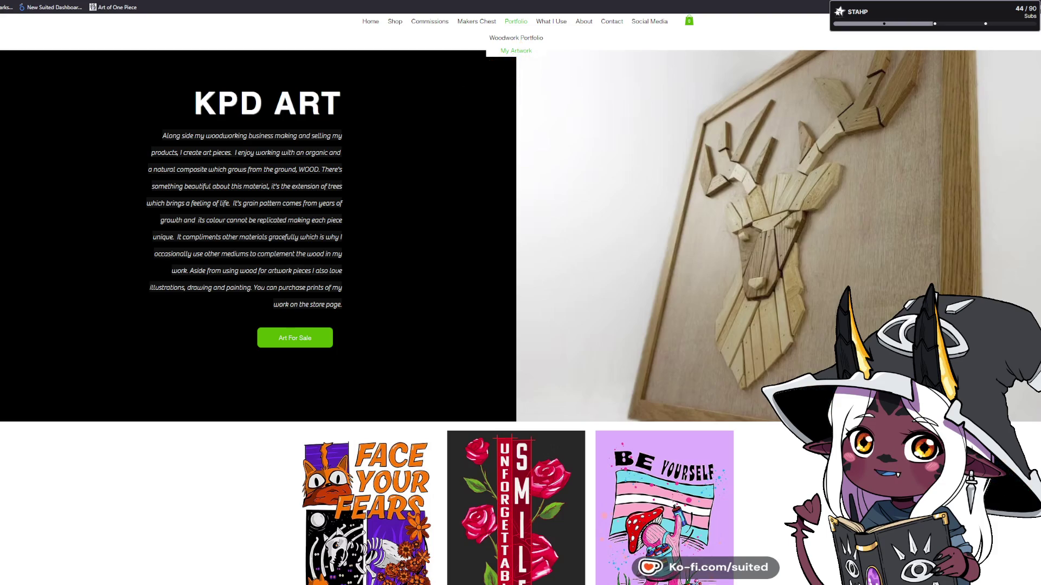
pyautogui.scroll(1, 542, 198)
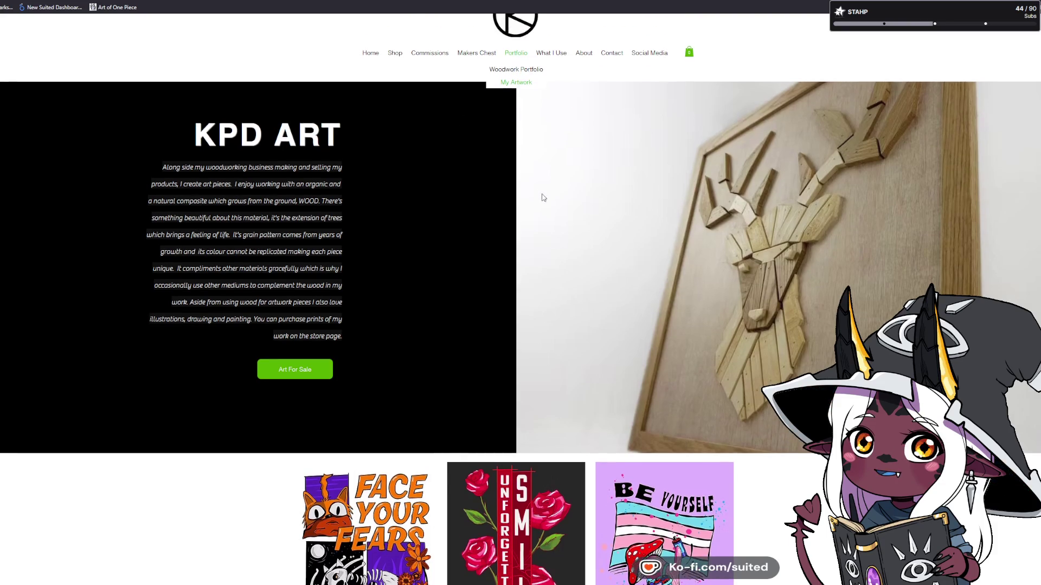
pyautogui.click(513, 70)
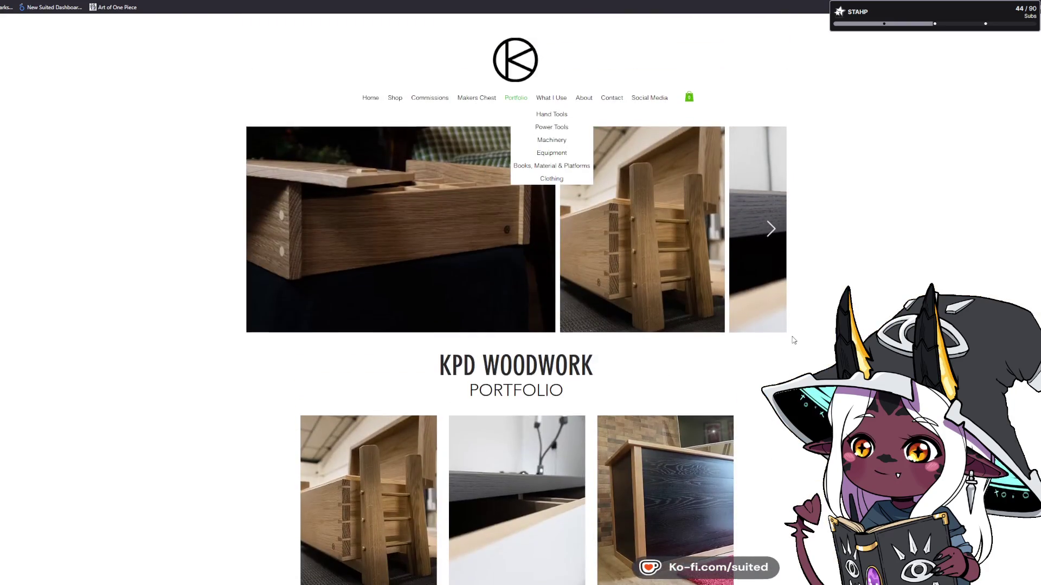
# Step: View The Mas Box photo gallery, then go back to the portfolio grid
pyautogui.scroll(-3, 794, 343)
pyautogui.scroll(-10, 795, 342)
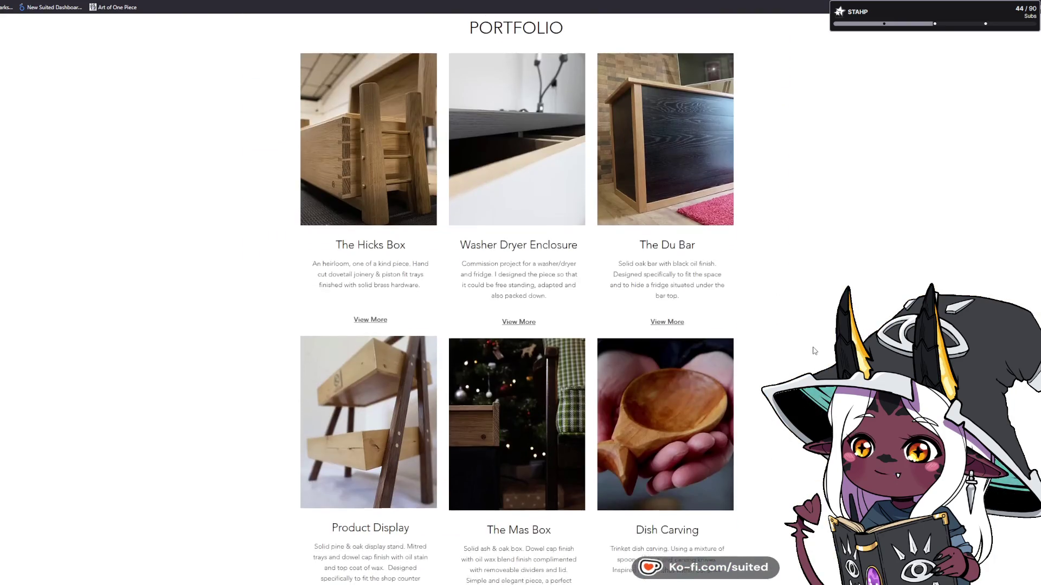
pyautogui.scroll(1, 814, 351)
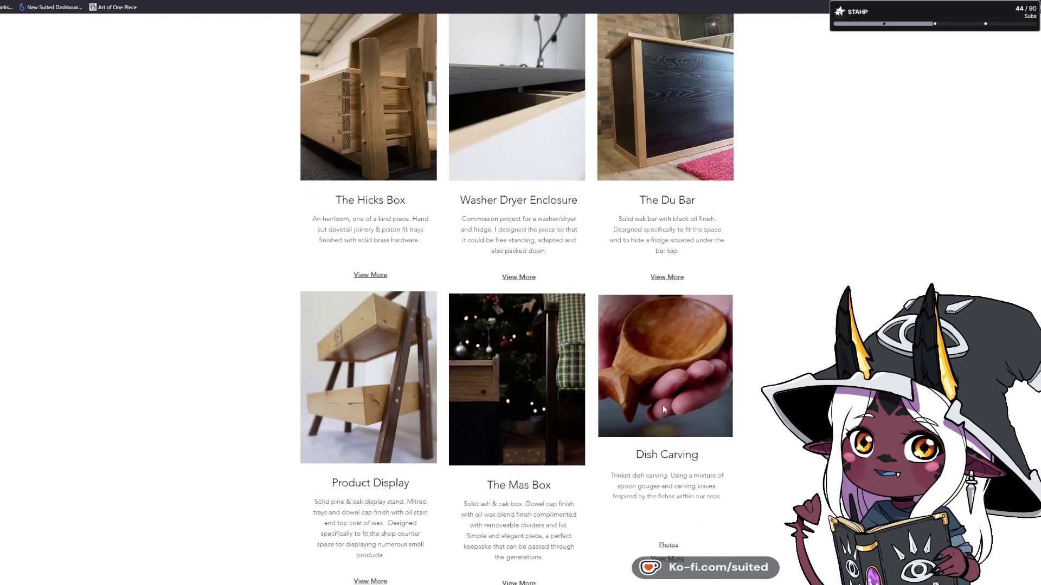
pyautogui.scroll(2, 677, 550)
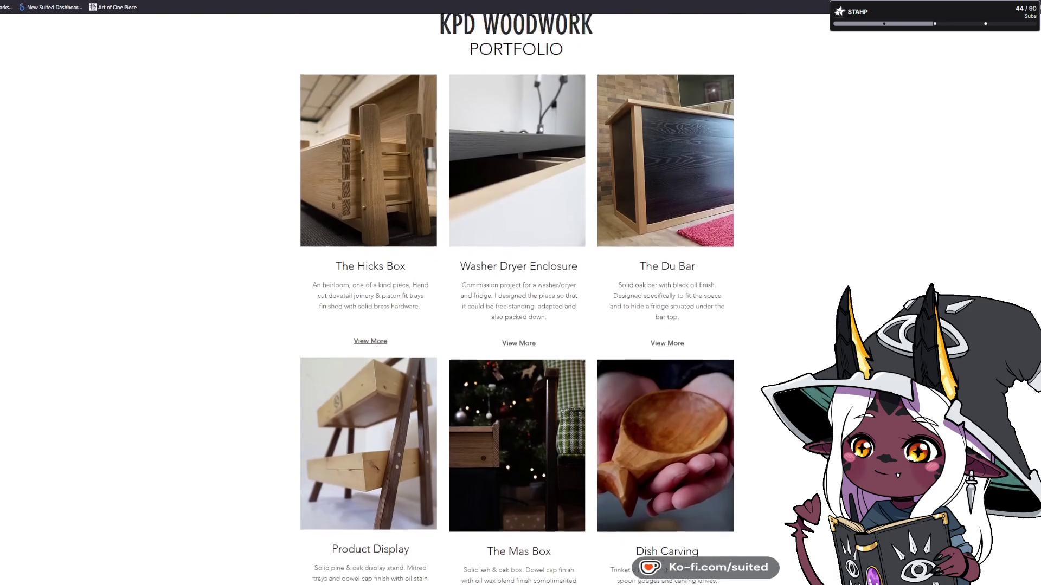
pyautogui.scroll(-4, 677, 551)
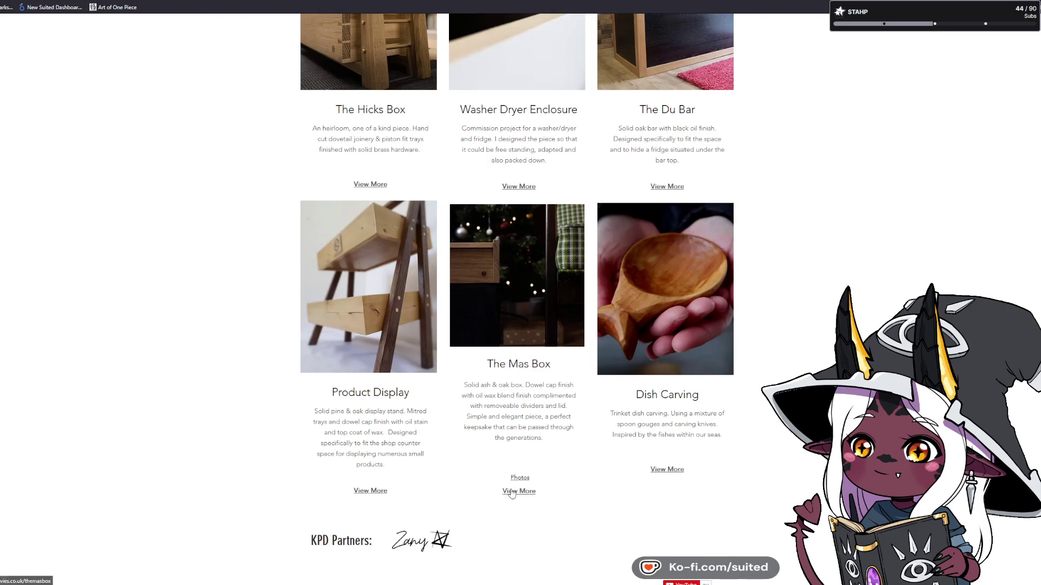
pyautogui.click(520, 478)
pyautogui.scroll(-2, 520, 482)
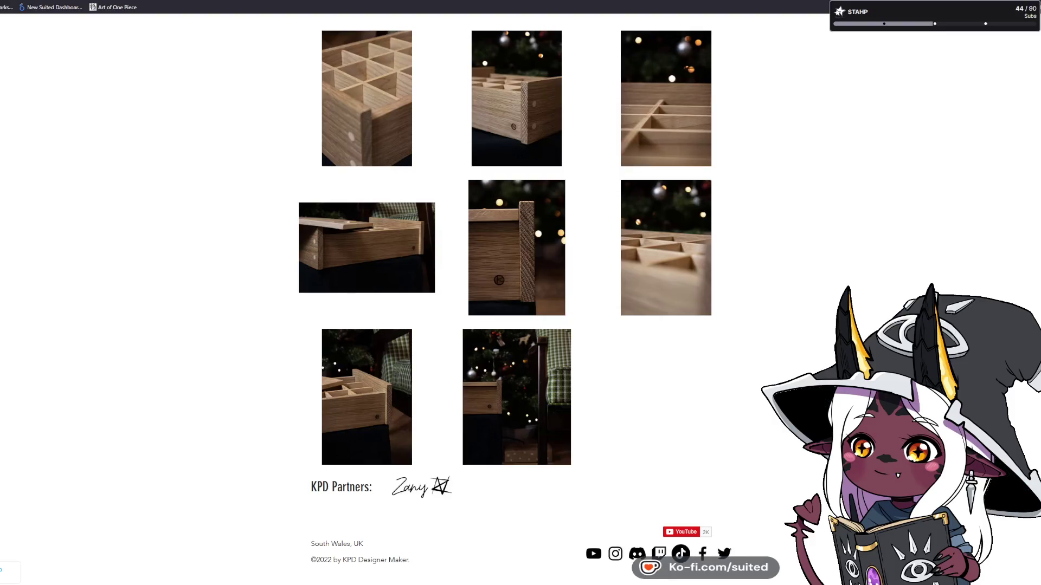
pyautogui.hotkey('alt', 'Left')
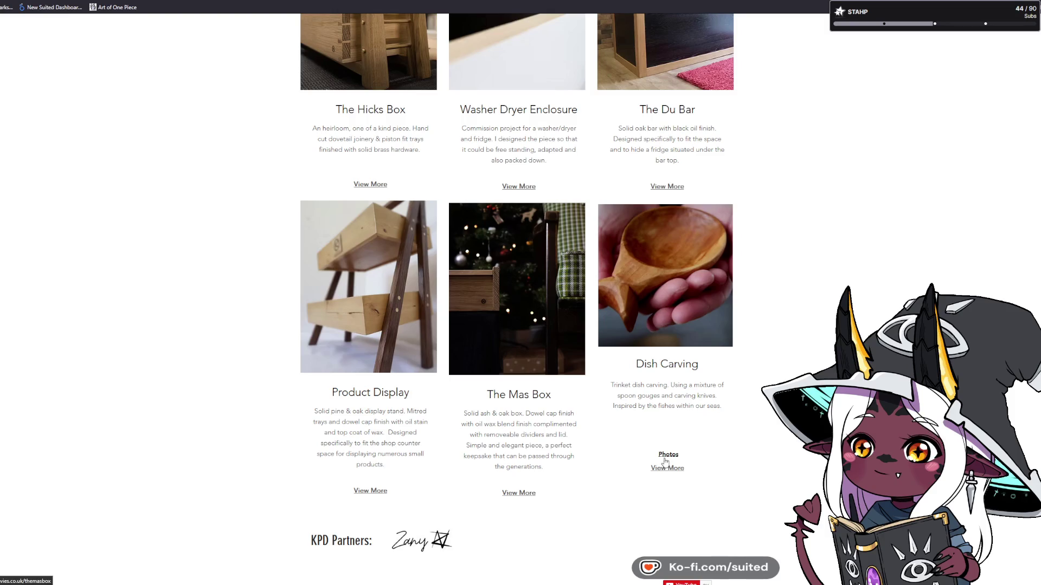
# Step: View the Dish Carving photo gallery and return to the project grid
pyautogui.click(666, 463)
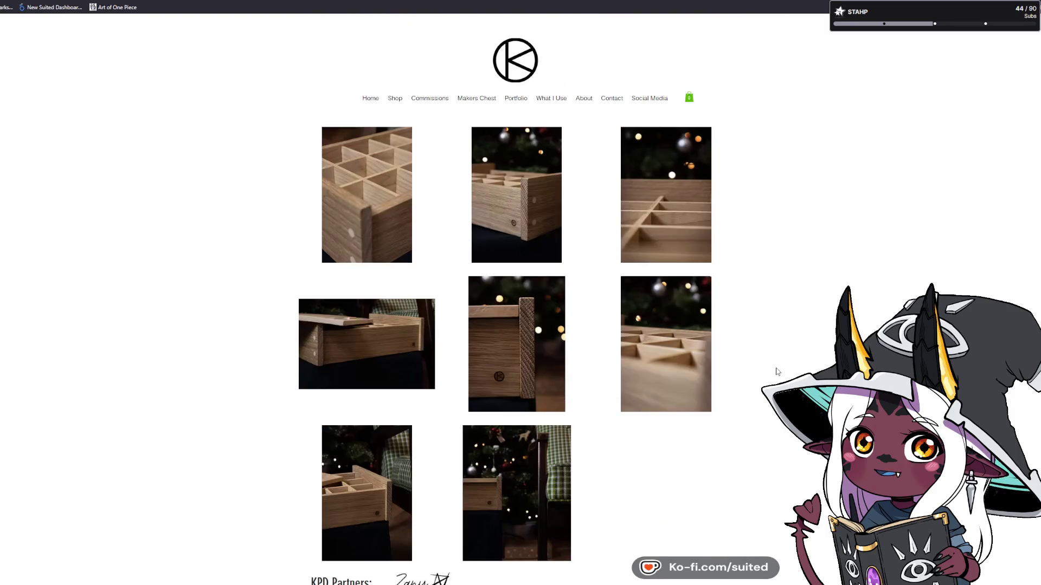
pyautogui.scroll(-2, 665, 461)
pyautogui.scroll(2, 520, 293)
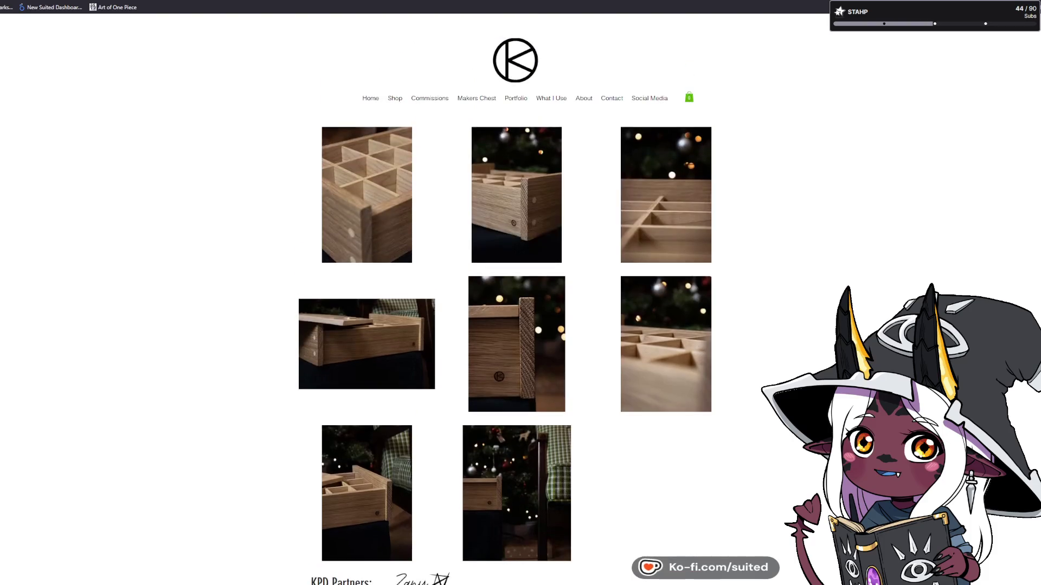
pyautogui.hotkey('alt', 'Left')
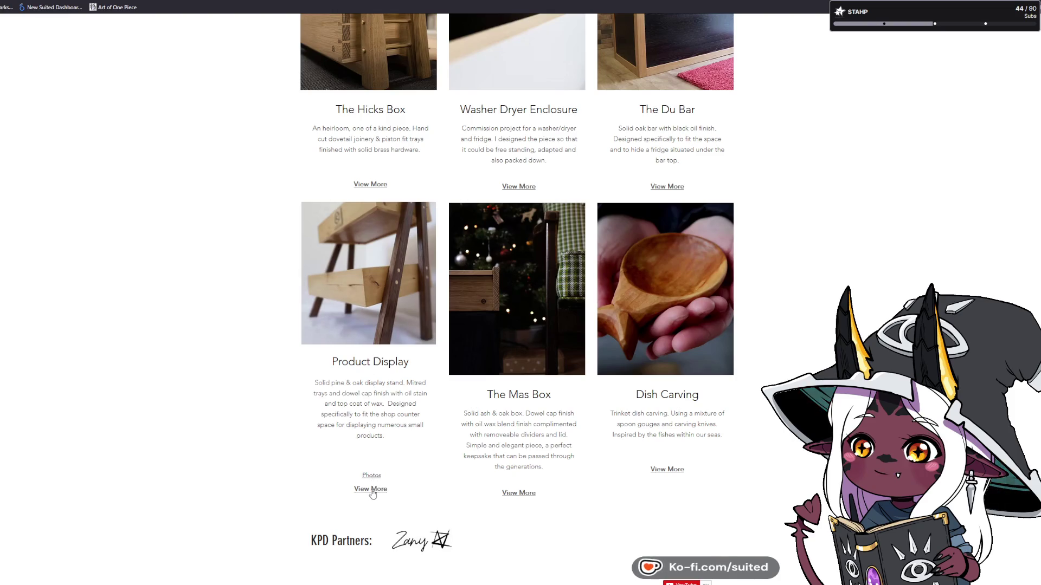
pyautogui.click(371, 490)
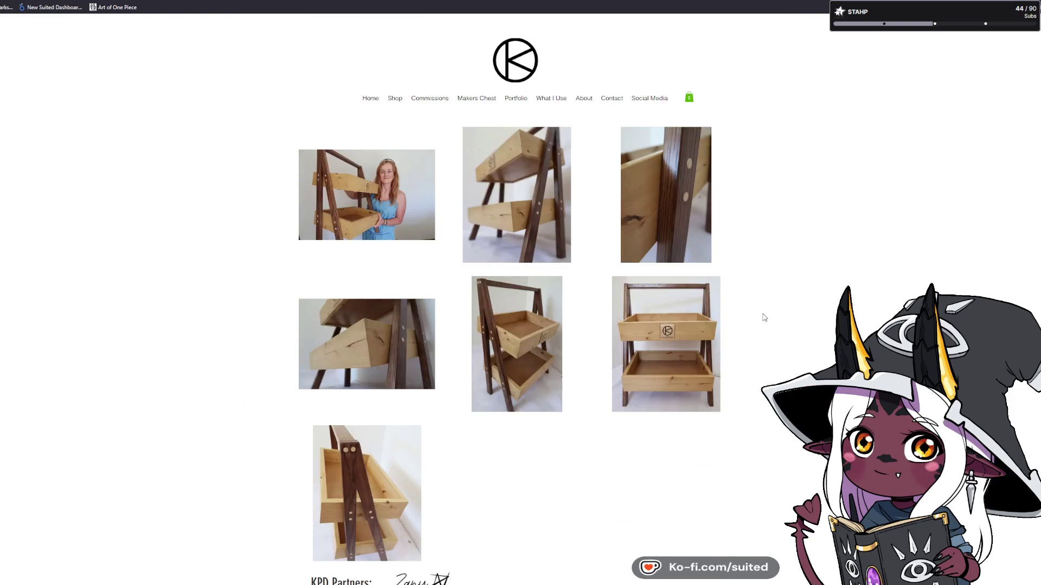
pyautogui.click(694, 346)
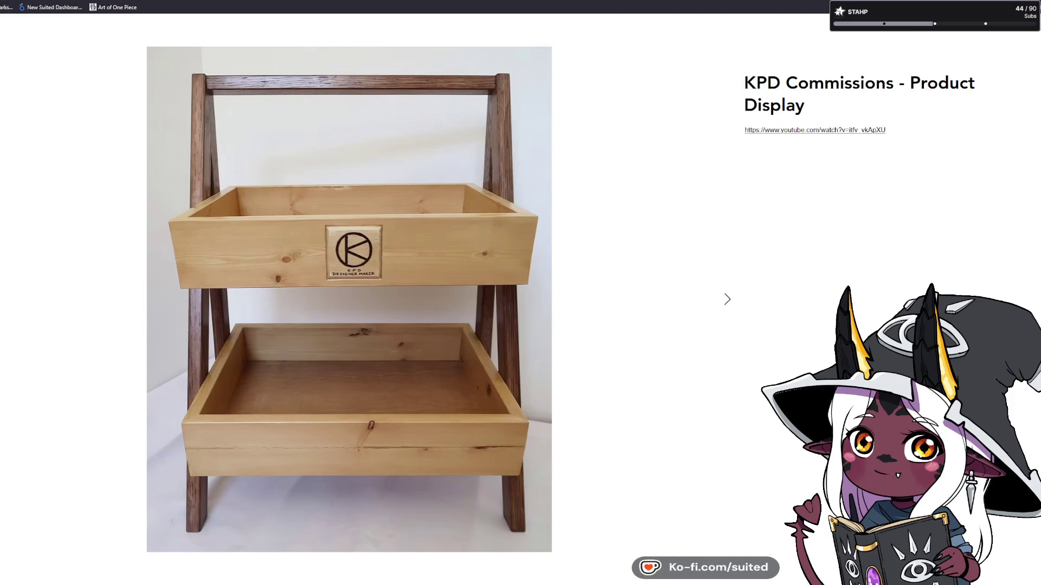
pyautogui.press('Escape')
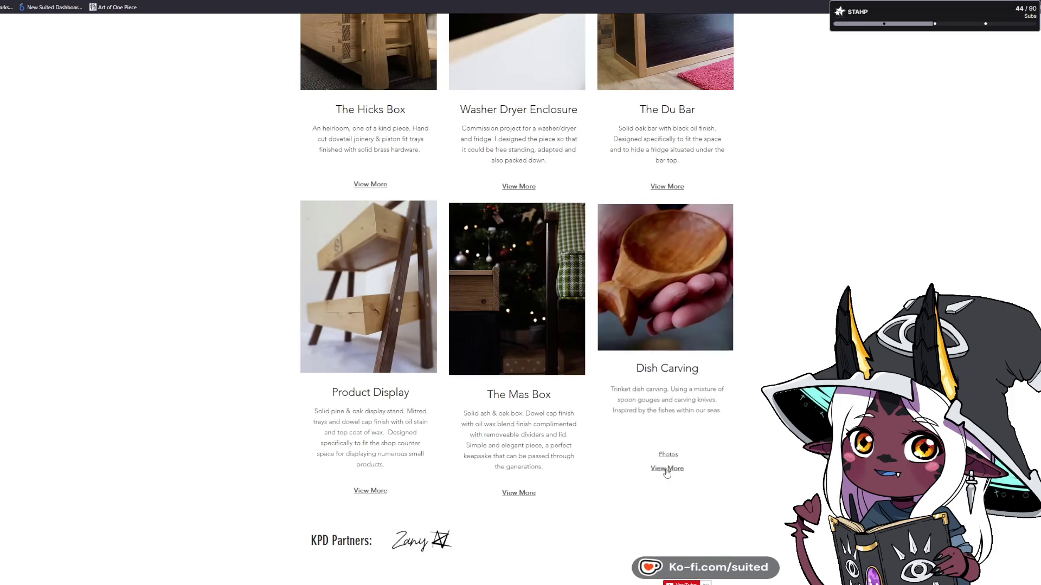
pyautogui.click(667, 470)
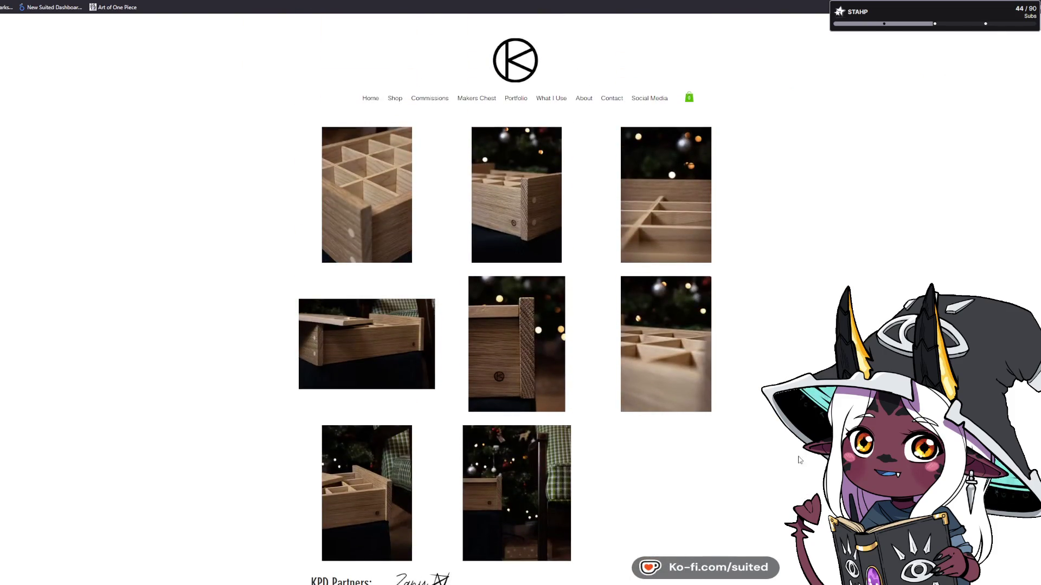
pyautogui.hotkey('alt', 'Left')
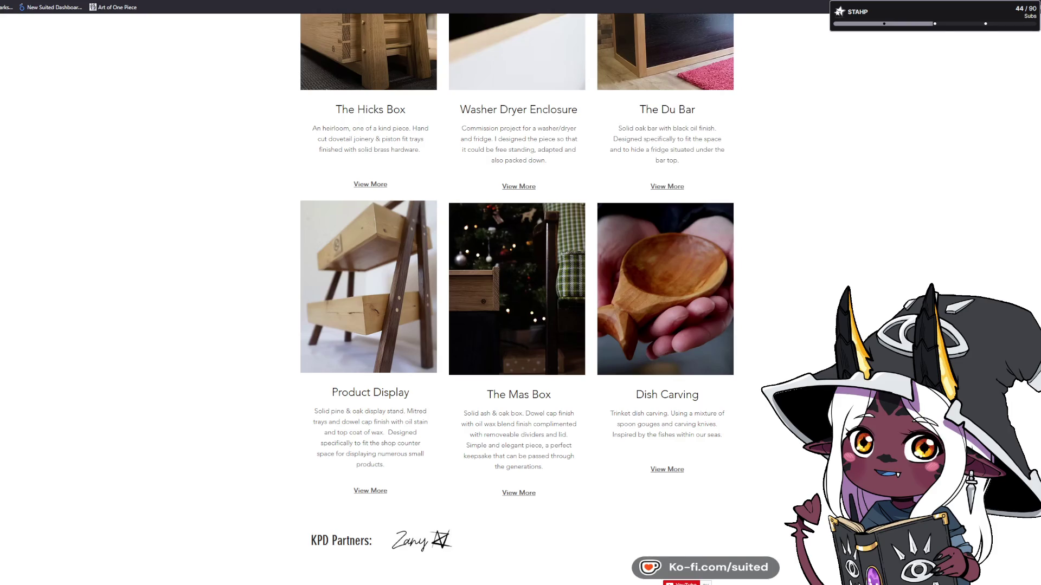
pyautogui.scroll(4, 516, 298)
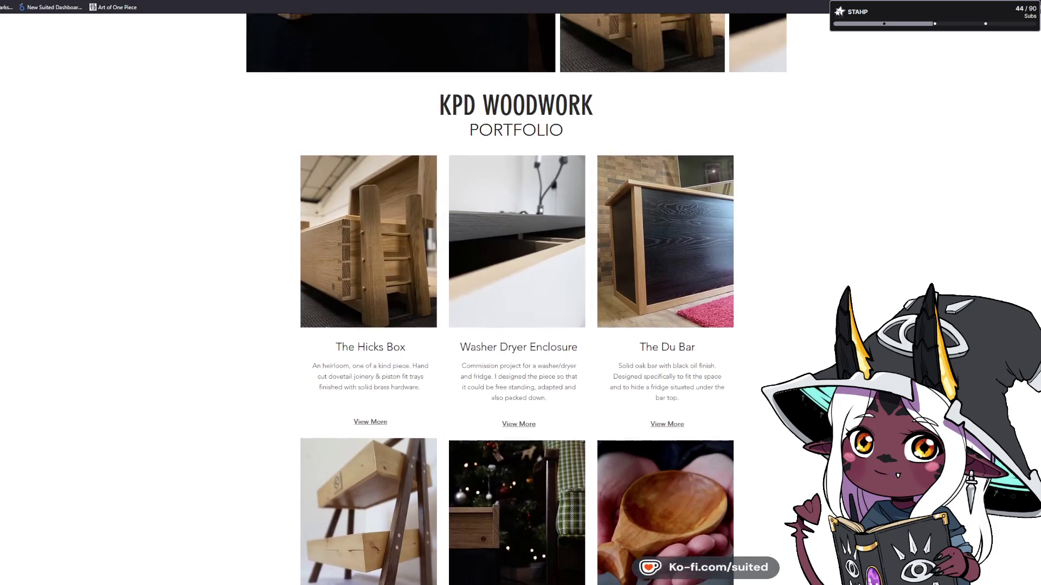
pyautogui.scroll(3, 517, 298)
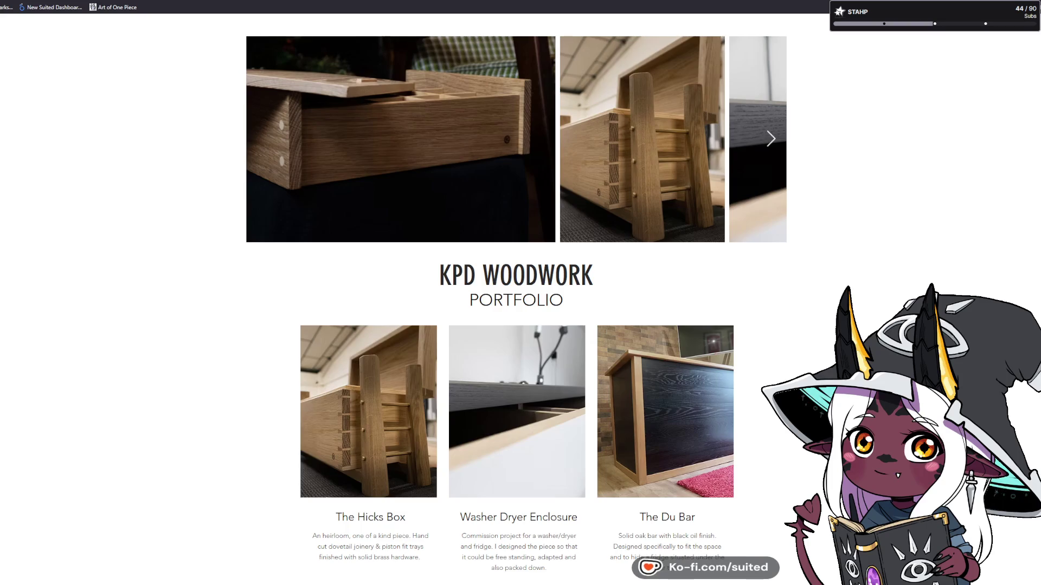
pyautogui.scroll(2, 517, 298)
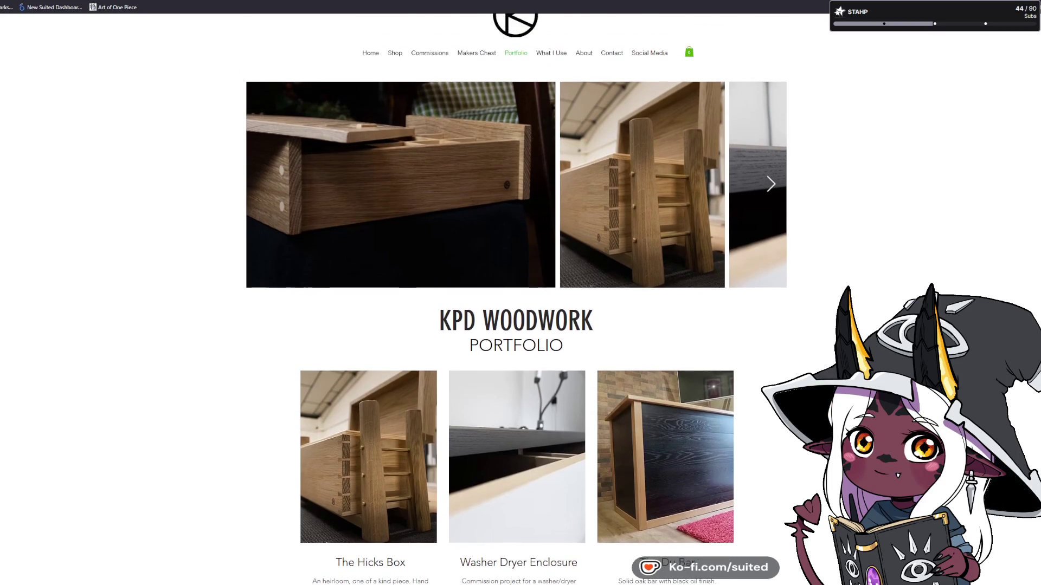
pyautogui.scroll(-1, 516, 298)
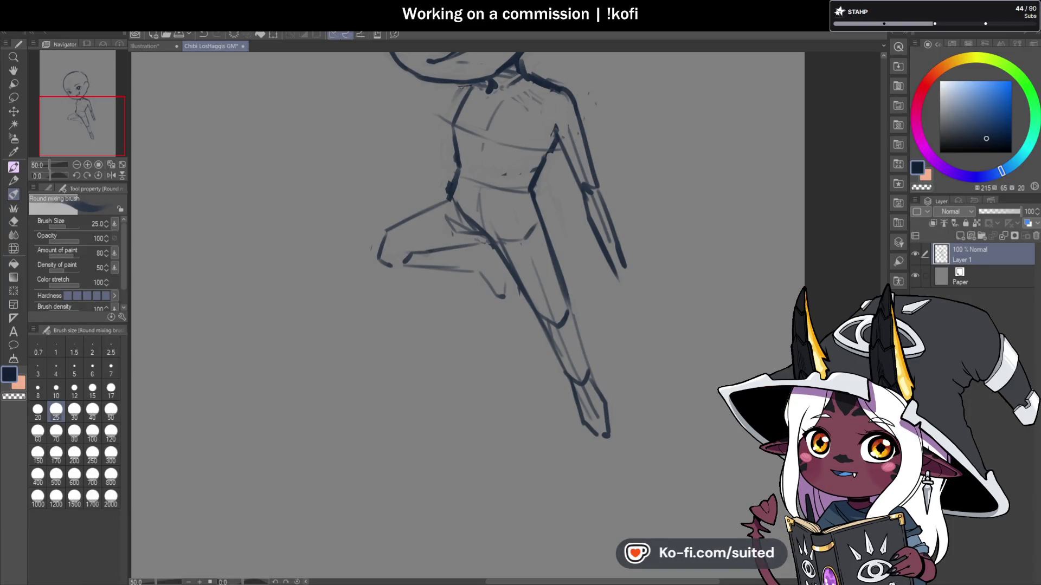
# Step: Extend the lower leg line and darken it up toward the knee
pyautogui.scroll(-1, 498, 274)
pyautogui.scroll(2, 498, 274)
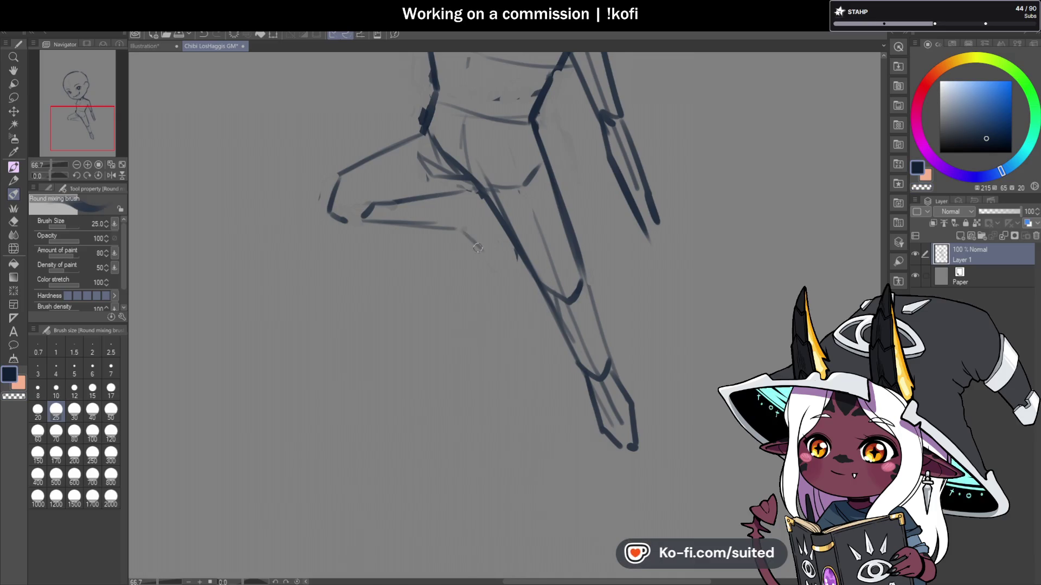
pyautogui.moveTo(461, 232); pyautogui.dragTo(478, 252)
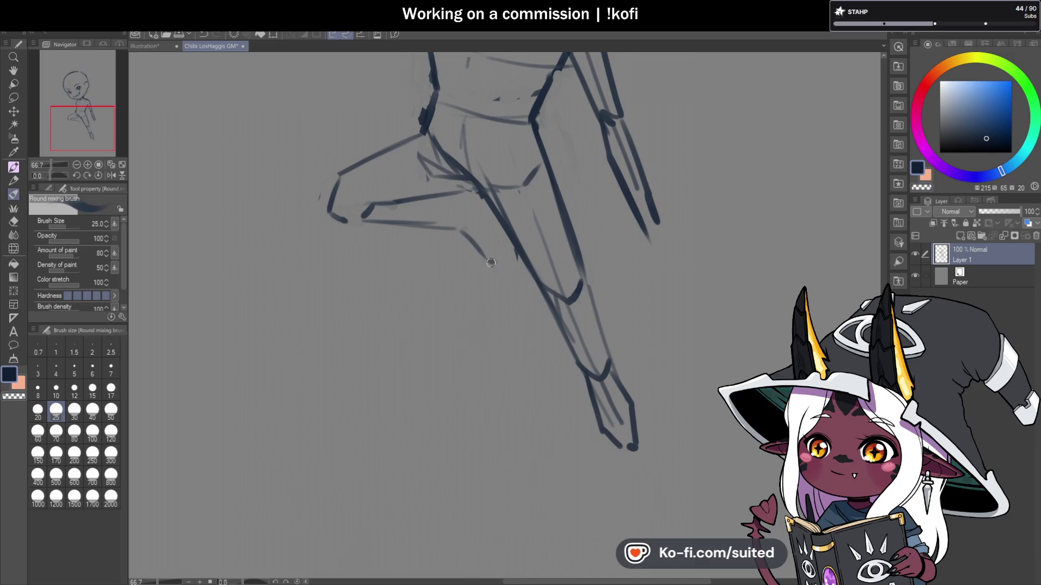
pyautogui.moveTo(498, 225); pyautogui.dragTo(471, 199)
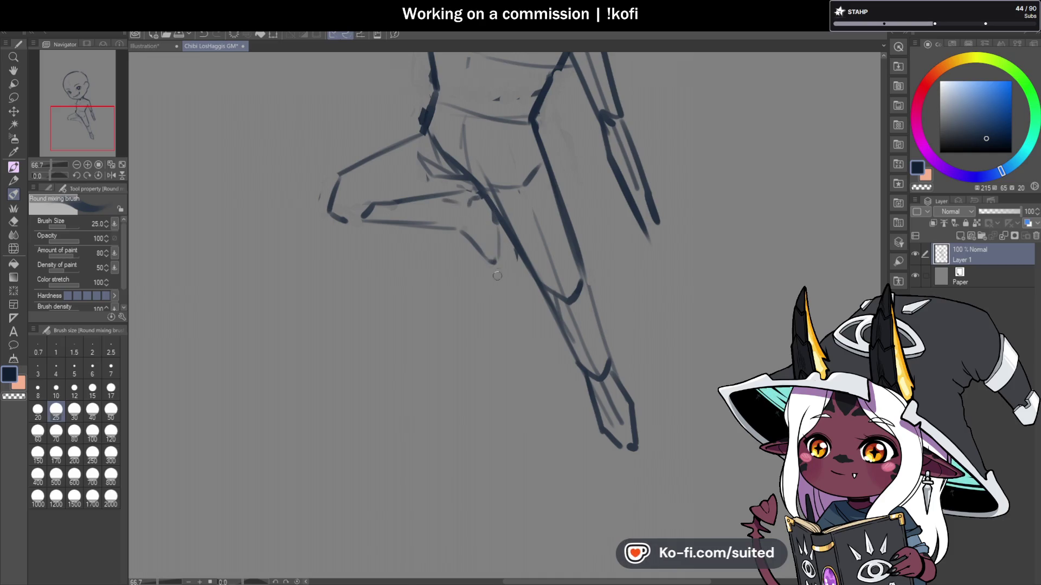
pyautogui.scroll(-3, 497, 275)
pyautogui.scroll(1, 447, 218)
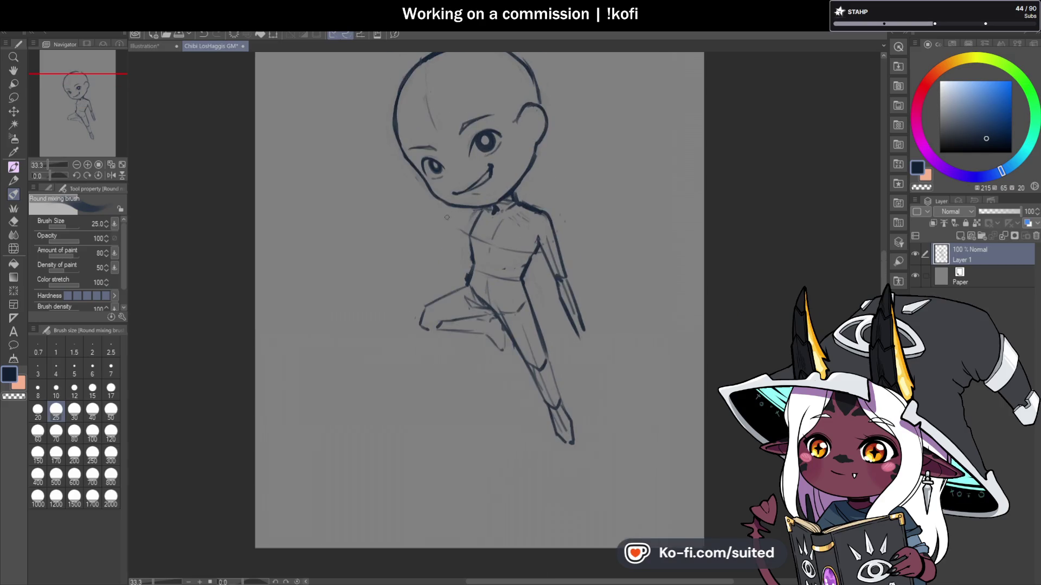
pyautogui.scroll(1, 447, 217)
# Step: Lasso the forehead, brow and eye area and nudge it slightly downward
pyautogui.press('m')
pyautogui.moveTo(423, 121)
pyautogui.mouseDown()
pyautogui.moveTo(360, 164)
pyautogui.moveTo(353, 190)
pyautogui.moveTo(377, 228)
pyautogui.moveTo(453, 212)
pyautogui.mouseUp()
pyautogui.moveTo(497, 136); pyautogui.dragTo(490, 116)
pyautogui.hotkey('ctrl', 't')
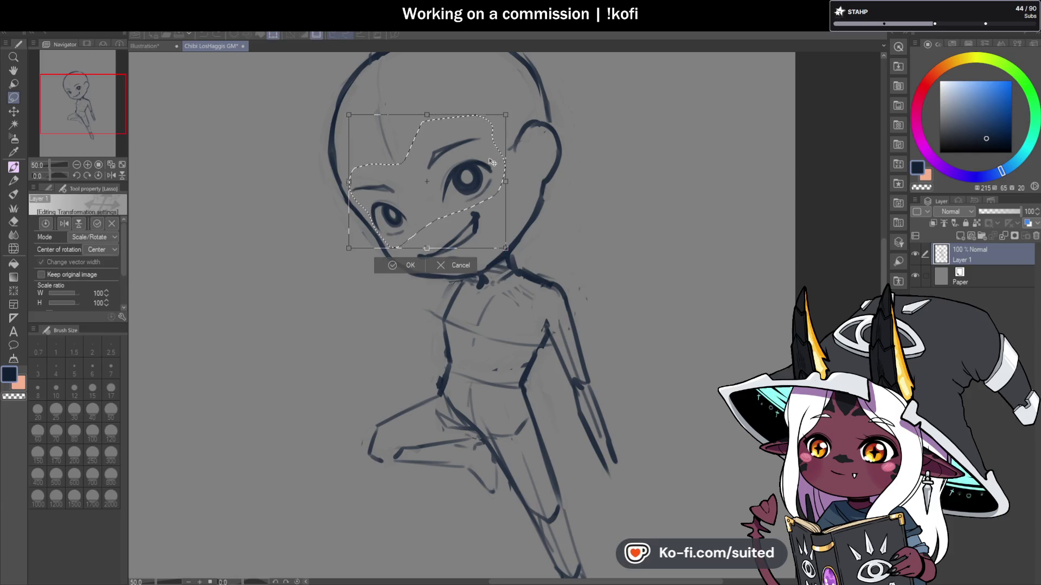
pyautogui.moveTo(493, 161); pyautogui.dragTo(494, 165)
pyautogui.press('Return')
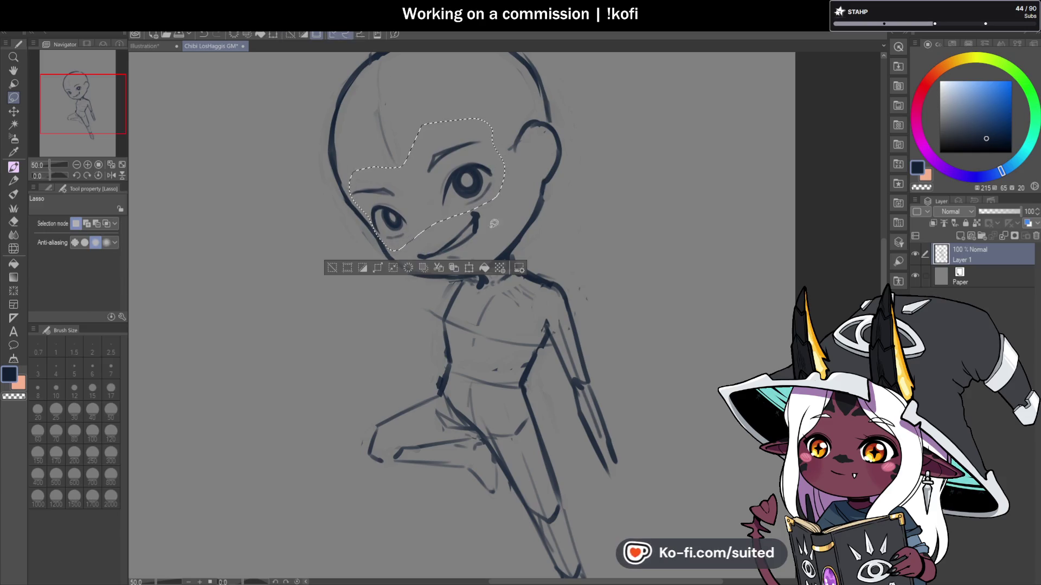
# Step: Select and transform the left eye, then deselect
pyautogui.scroll(-2, 559, 234)
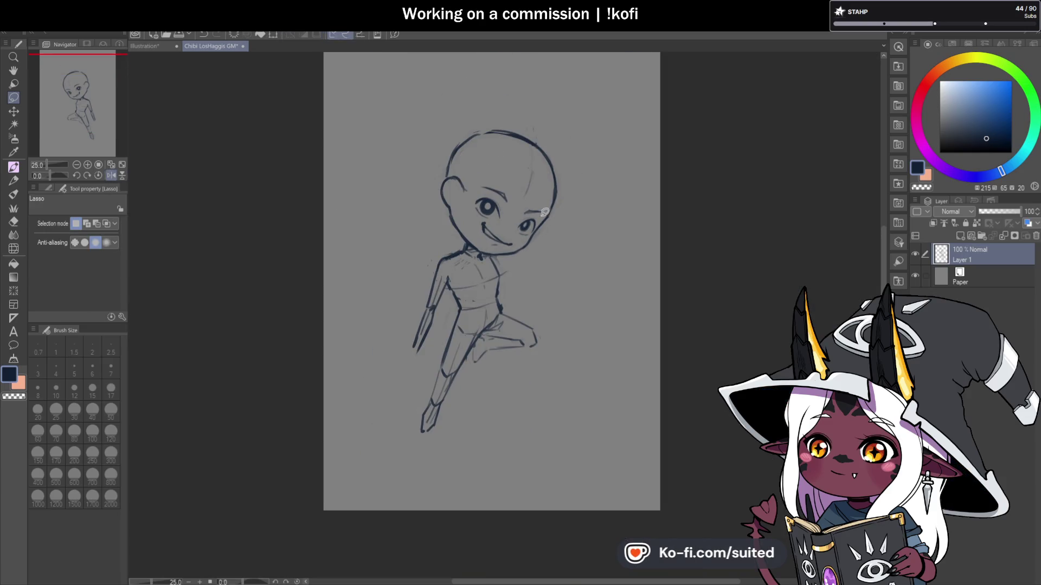
pyautogui.scroll(2, 545, 212)
pyautogui.moveTo(505, 169)
pyautogui.mouseDown()
pyautogui.moveTo(442, 148)
pyautogui.moveTo(425, 214)
pyautogui.moveTo(488, 239)
pyautogui.moveTo(514, 174)
pyautogui.moveTo(499, 209)
pyautogui.mouseUp()
pyautogui.hotkey('ctrl', 't')
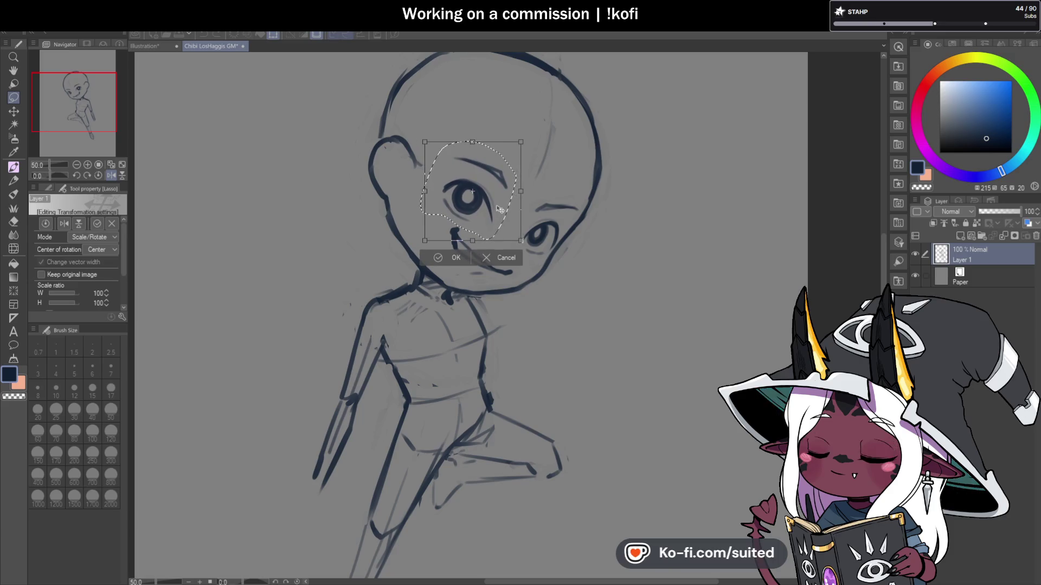
pyautogui.click(437, 258)
pyautogui.hotkey('ctrl', 'd')
# Step: Lasso the mouth and reshape it with a transform
pyautogui.scroll(-2, 576, 229)
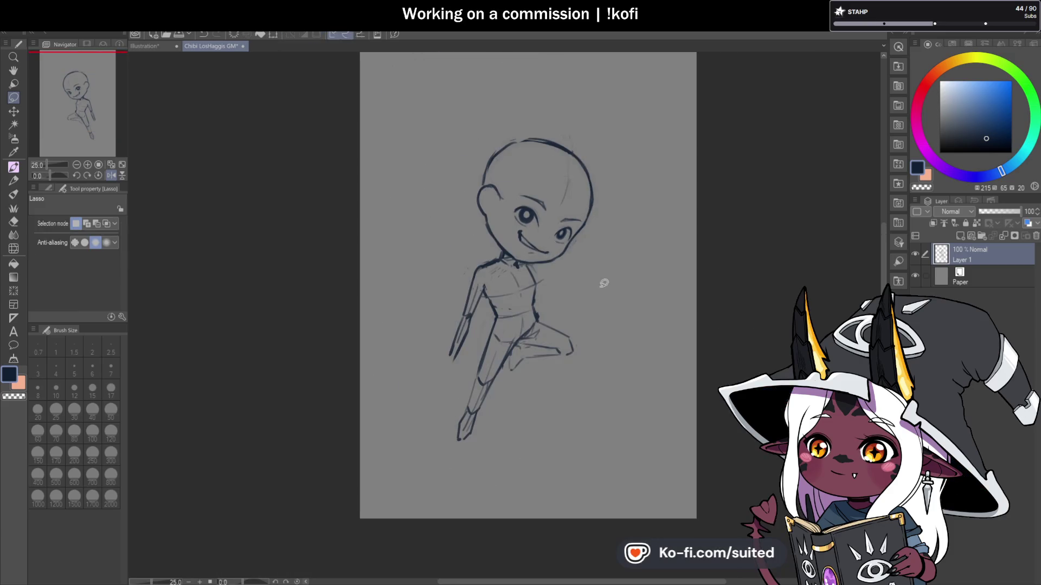
pyautogui.scroll(2, 583, 297)
pyautogui.moveTo(485, 200)
pyautogui.mouseDown()
pyautogui.moveTo(489, 241)
pyautogui.moveTo(558, 250)
pyautogui.moveTo(550, 239)
pyautogui.moveTo(544, 250)
pyautogui.mouseUp()
pyautogui.hotkey('ctrl', 't')
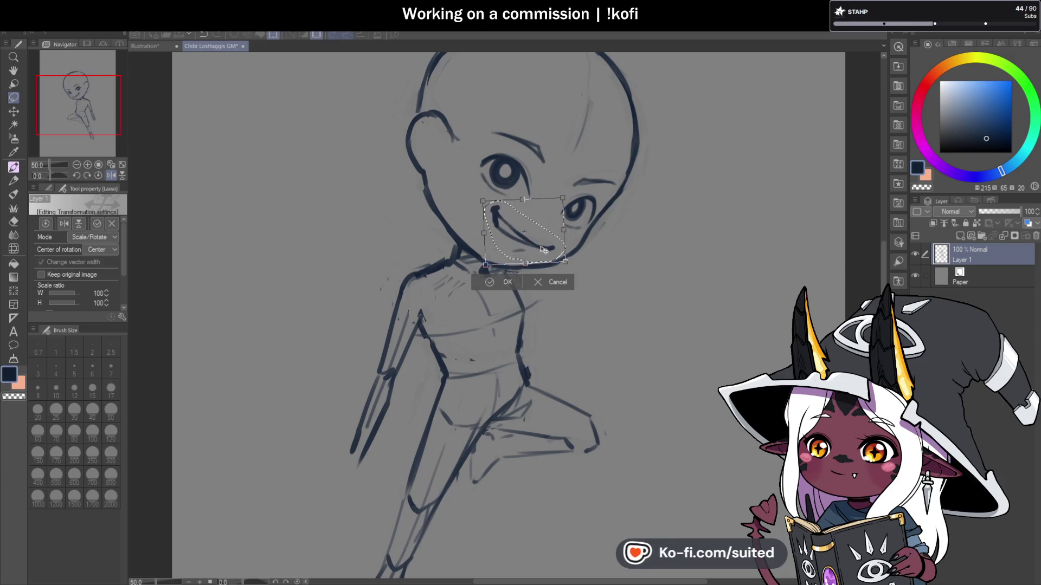
pyautogui.press('Return')
pyautogui.hotkey('ctrl', '-')
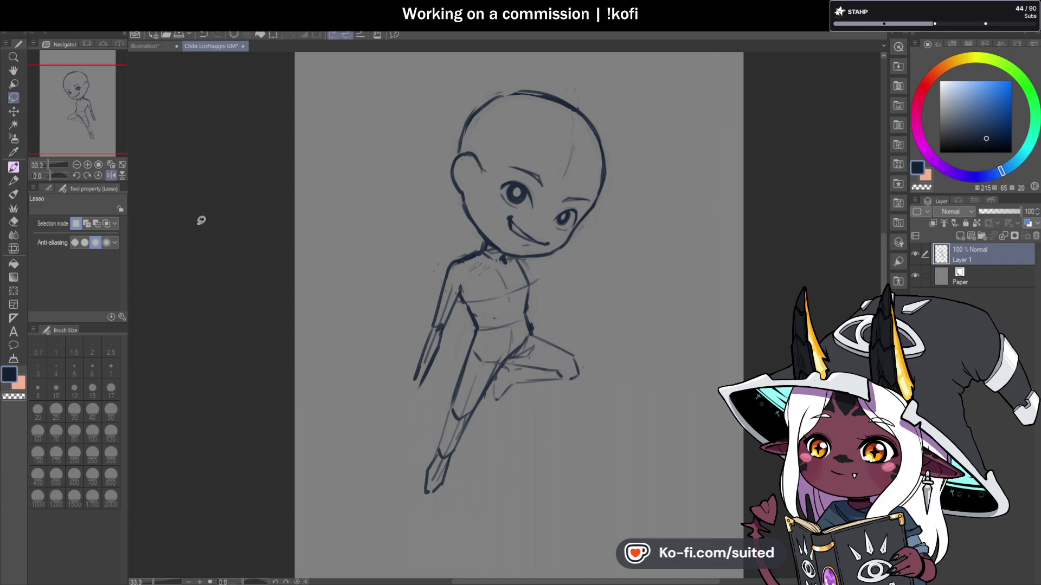
# Step: Flip the canvas horizontally to check the sketch, then save the file
pyautogui.press('h')
pyautogui.hotkey('ctrl', '-')
pyautogui.hotkey('ctrl', '+')
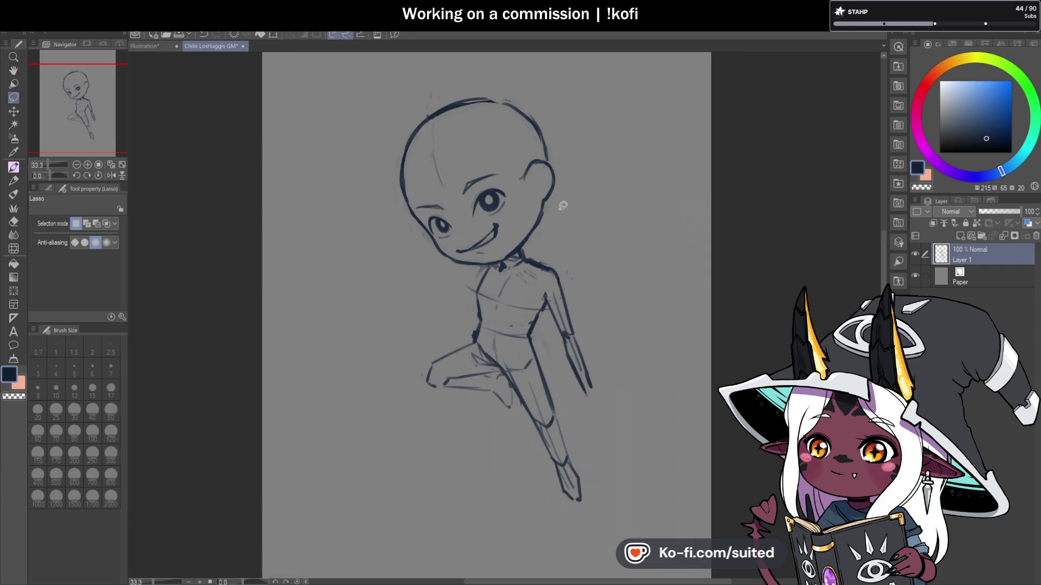
pyautogui.hotkey('ctrl', 's')
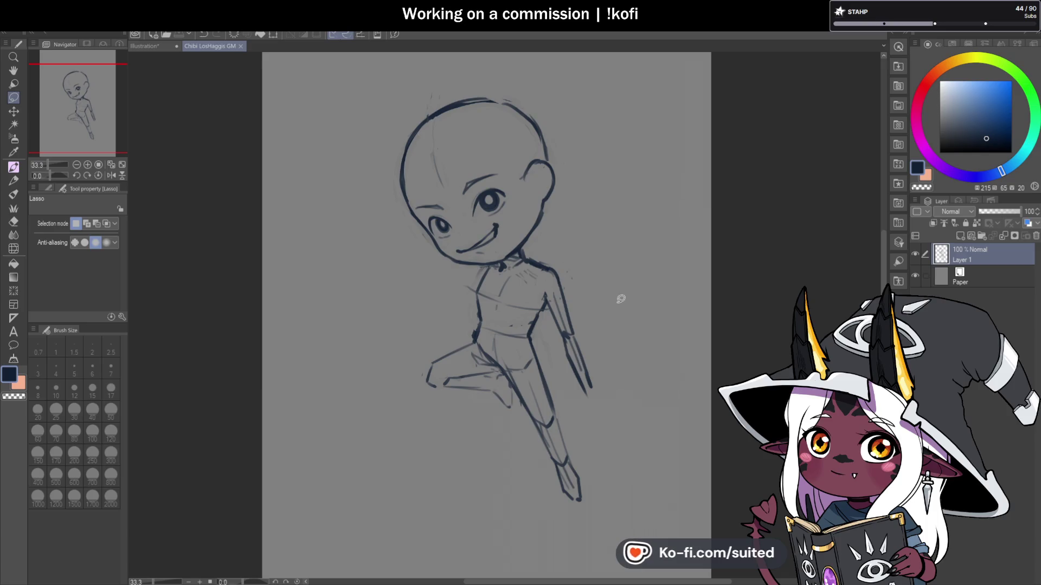
pyautogui.scroll(1, 531, 428)
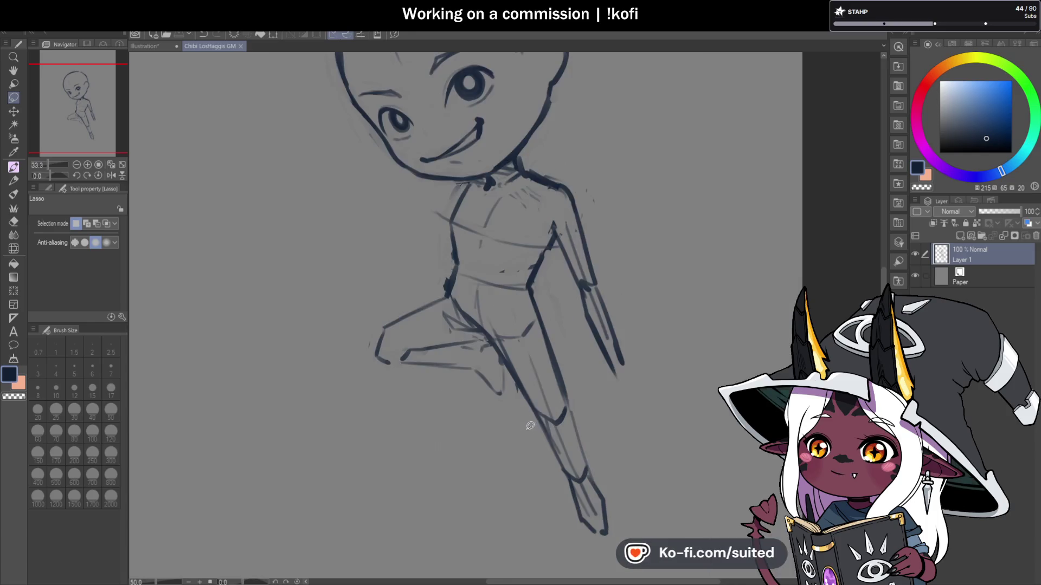
# Step: Redraw the lower leg line with the brush and erase the stray stroke at its end
pyautogui.press('b')
pyautogui.moveTo(391, 360); pyautogui.dragTo(494, 386)
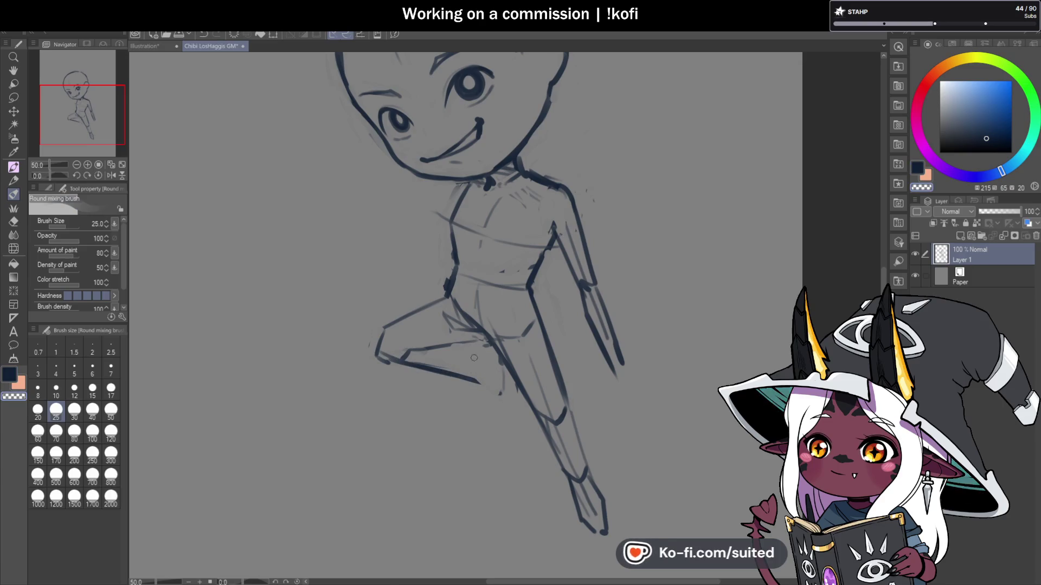
pyautogui.moveTo(373, 344); pyautogui.dragTo(398, 360)
pyautogui.press('c')
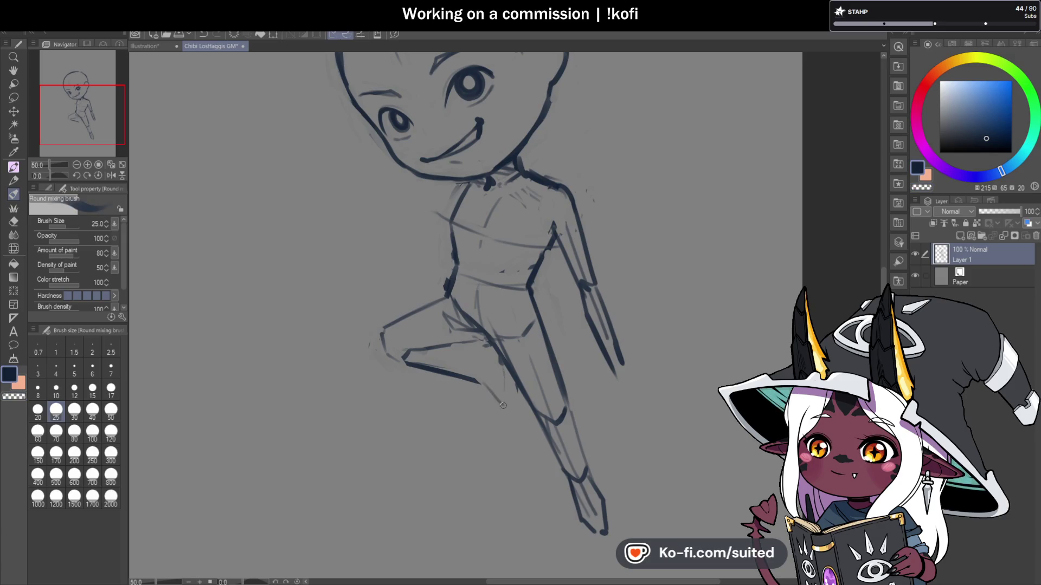
pyautogui.scroll(-3, 513, 412)
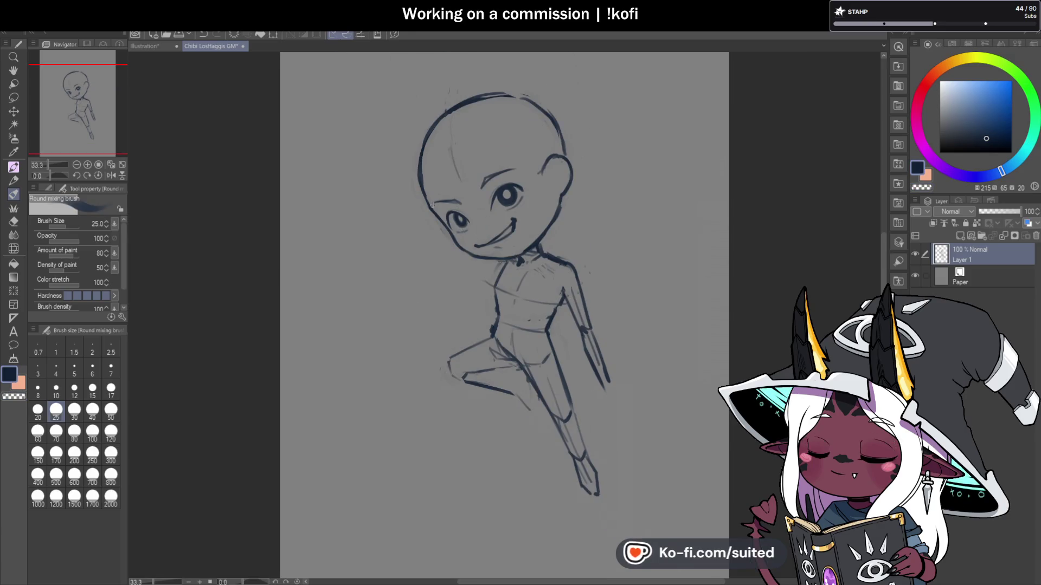
pyautogui.scroll(3, 434, 245)
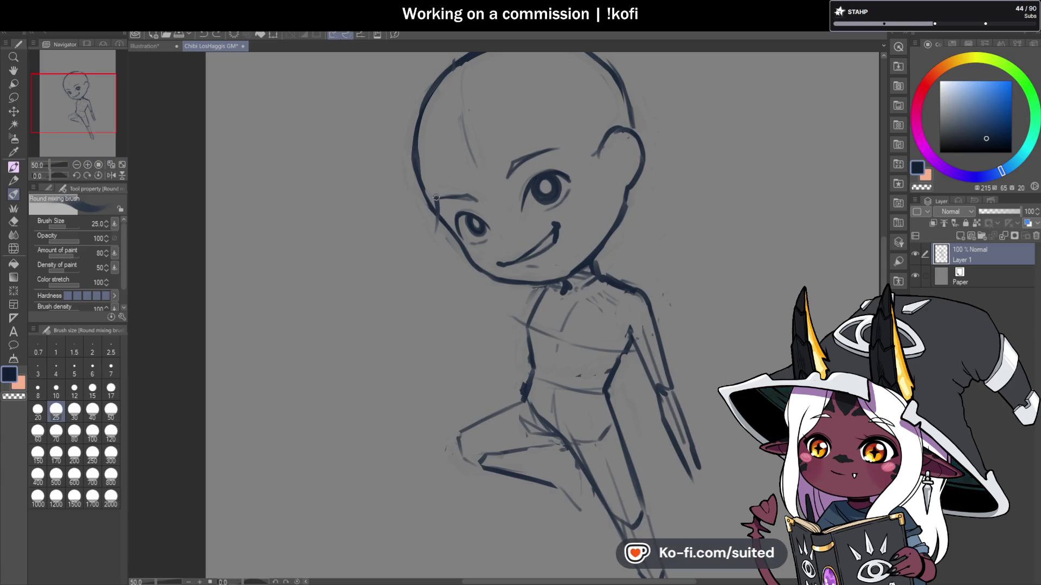
# Step: Draw the cheek line and a brim line from the temple past the ear with a curled tip
pyautogui.moveTo(432, 191); pyautogui.dragTo(426, 231)
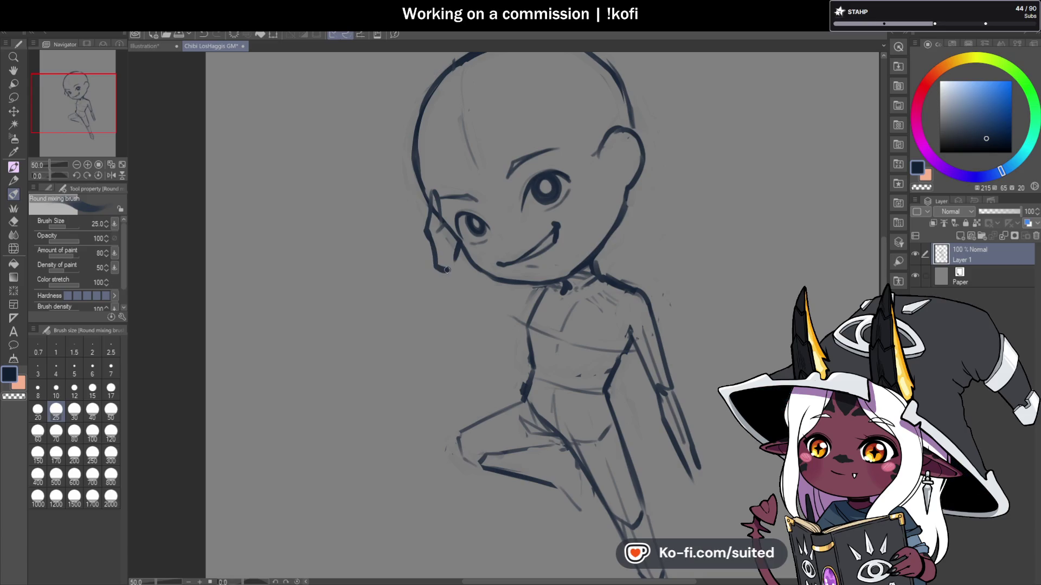
pyautogui.moveTo(373, 178); pyautogui.dragTo(450, 190)
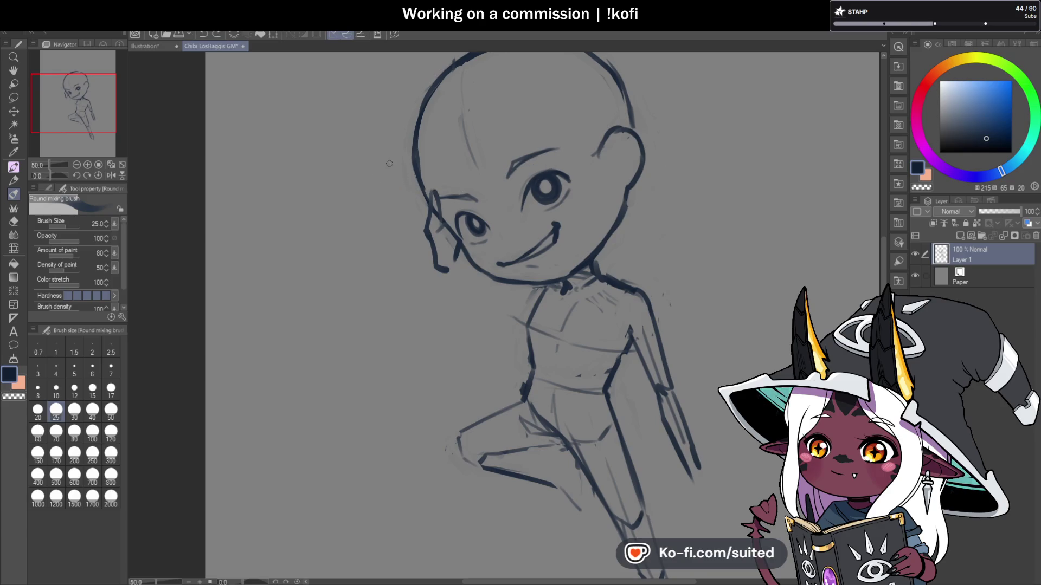
pyautogui.moveTo(376, 165)
pyautogui.mouseDown()
pyautogui.moveTo(420, 186)
pyautogui.moveTo(504, 178)
pyautogui.mouseUp()
pyautogui.hotkey('ctrl', 'z')
pyautogui.hotkey('ctrl', 'z')
pyautogui.moveTo(367, 160); pyautogui.dragTo(469, 189)
pyautogui.moveTo(536, 171); pyautogui.dragTo(709, 102)
pyautogui.moveTo(396, 195)
pyautogui.mouseDown()
pyautogui.moveTo(322, 142)
pyautogui.moveTo(327, 118)
pyautogui.moveTo(393, 143)
pyautogui.mouseUp()
# Step: Sketch the raised arm from the shoulder, undo the stray stroke, and zoom out
pyautogui.scroll(-2, 393, 143)
pyautogui.scroll(2, 646, 174)
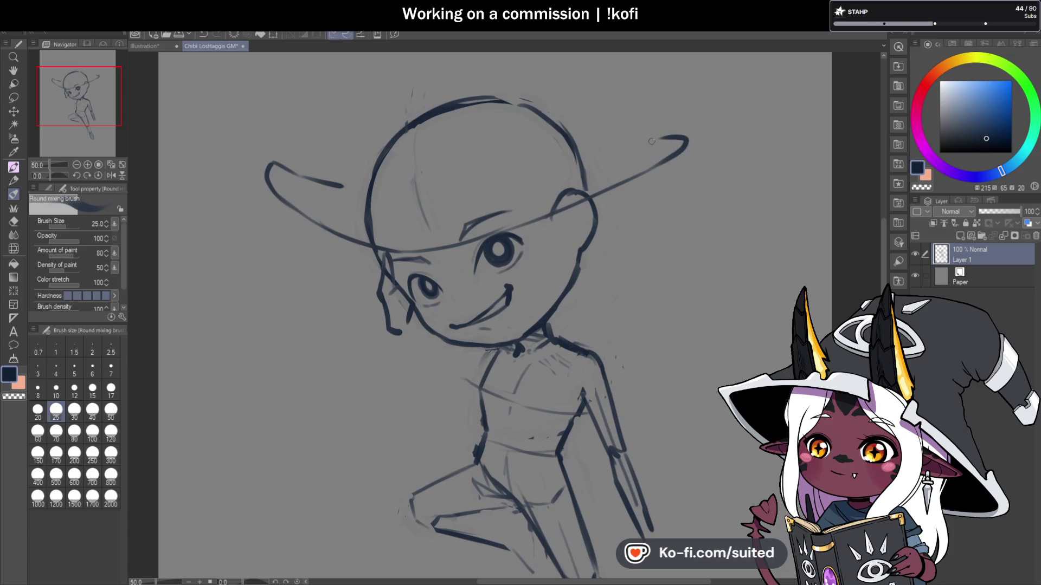
pyautogui.scroll(-2, 651, 142)
pyautogui.scroll(2, 447, 242)
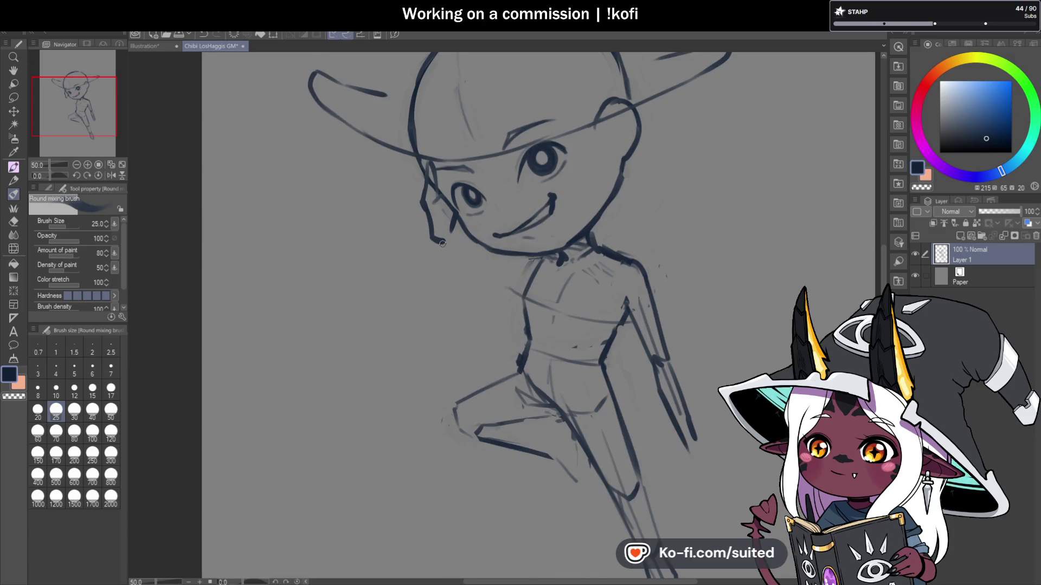
pyautogui.moveTo(450, 256); pyautogui.dragTo(489, 293)
pyautogui.moveTo(448, 240); pyautogui.dragTo(498, 286)
pyautogui.hotkey('ctrl', 'z')
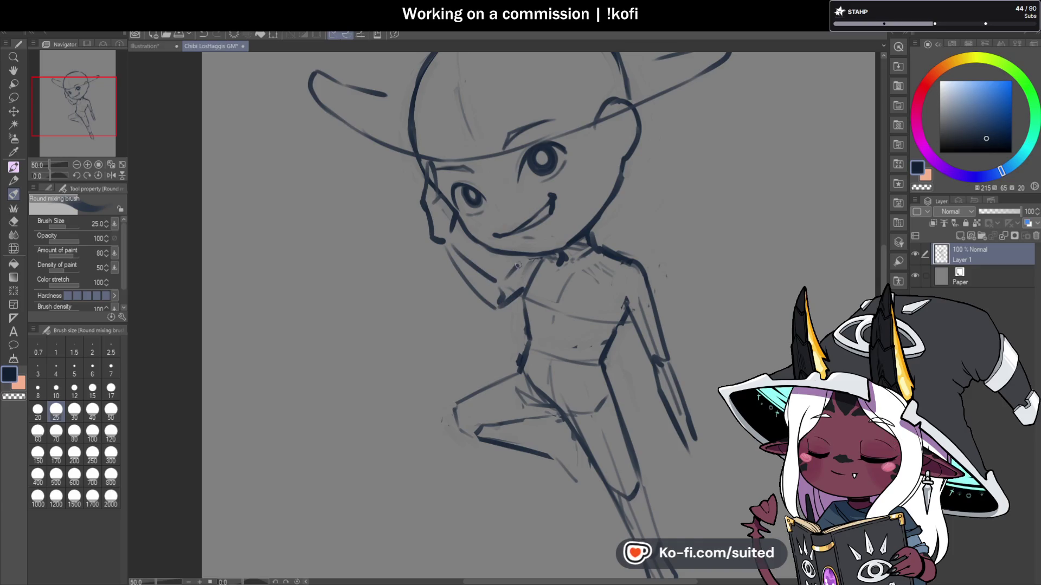
pyautogui.hotkey('ctrl', '-')
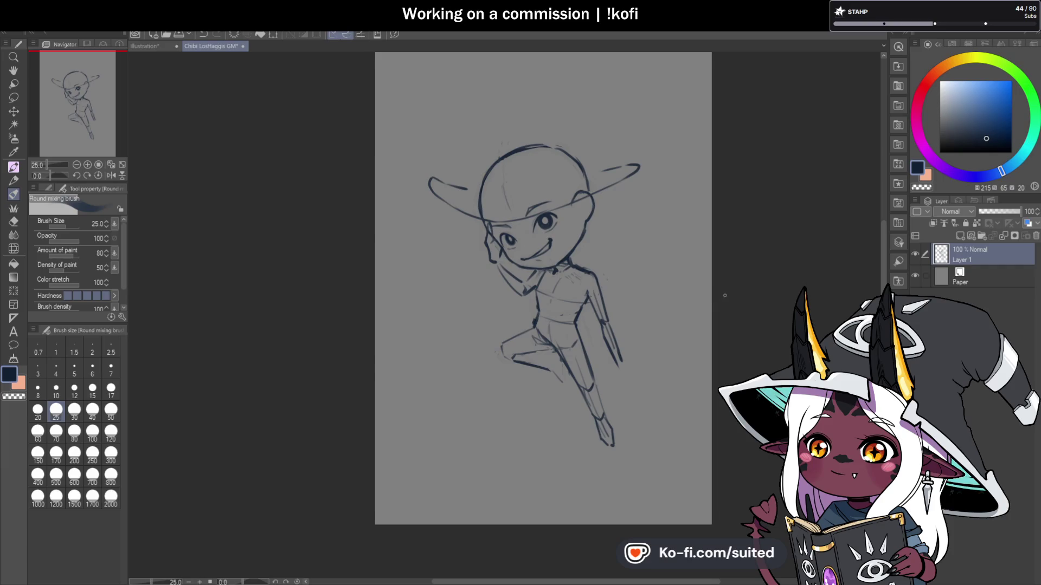
pyautogui.scroll(2, 483, 191)
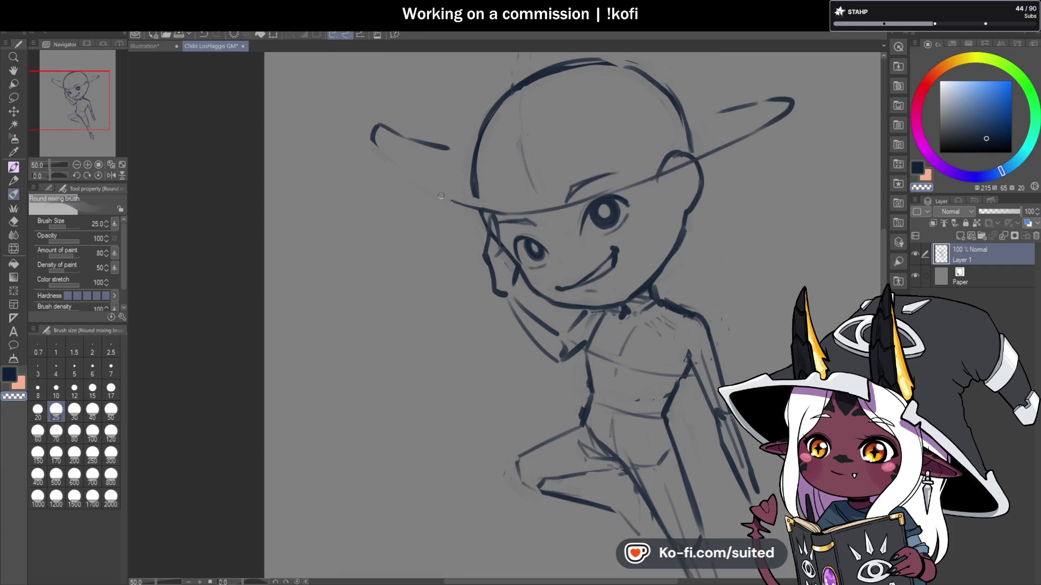
# Step: Ink the lower edge of the left brim and the right side of the hat brim
pyautogui.moveTo(491, 213)
pyautogui.mouseDown()
pyautogui.moveTo(428, 186)
pyautogui.moveTo(380, 130)
pyautogui.moveTo(449, 150)
pyautogui.mouseUp()
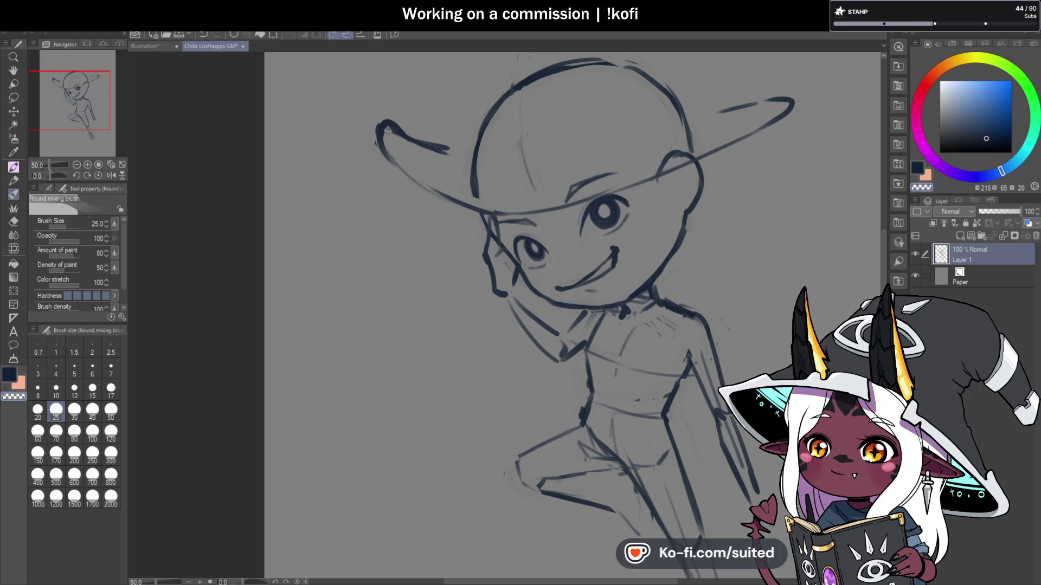
pyautogui.scroll(-1, 532, 265)
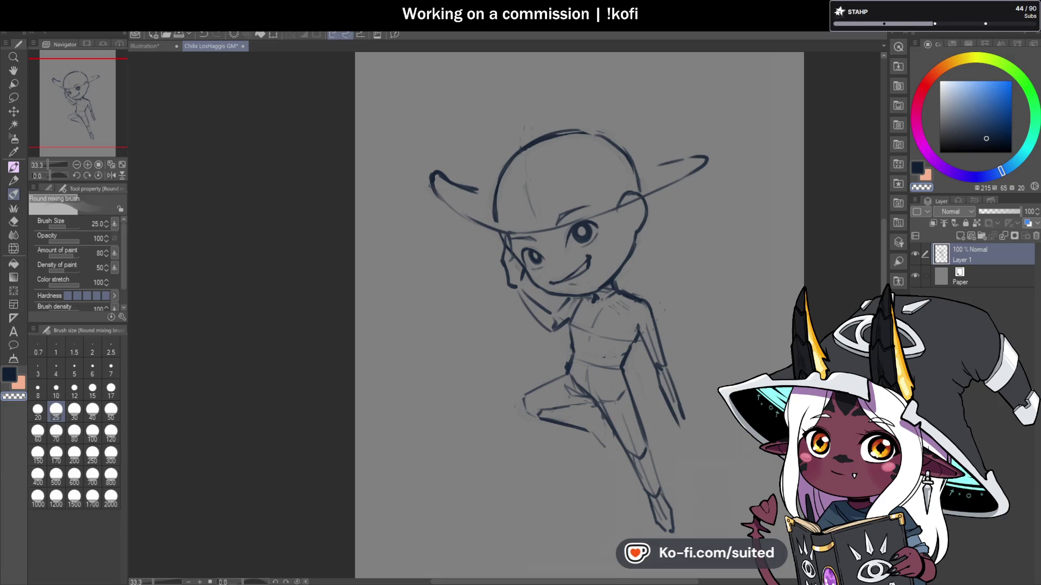
pyautogui.scroll(1, 677, 146)
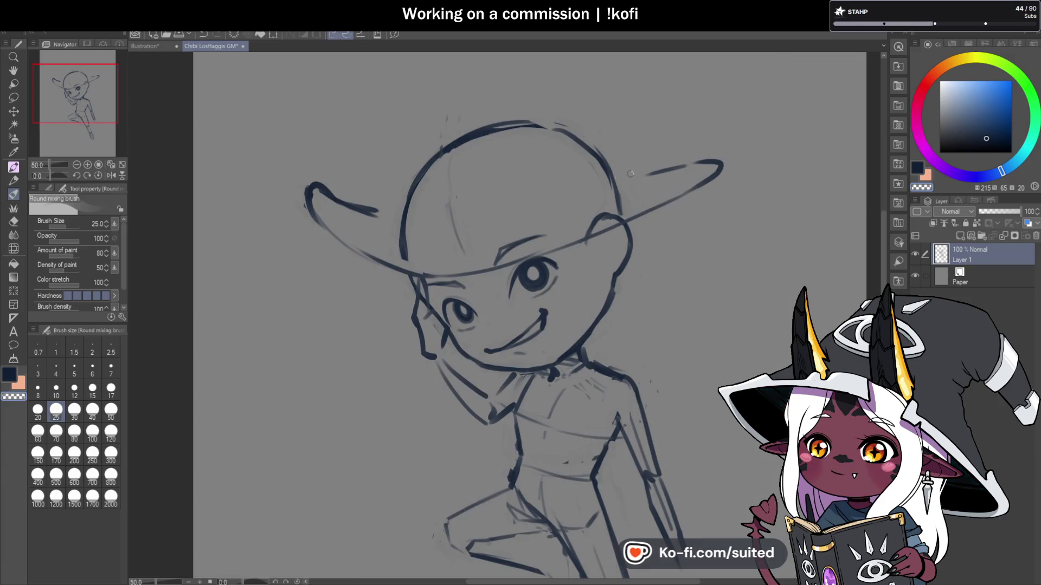
pyautogui.moveTo(626, 179)
pyautogui.mouseDown()
pyautogui.moveTo(724, 161)
pyautogui.moveTo(595, 235)
pyautogui.moveTo(504, 262)
pyautogui.mouseUp()
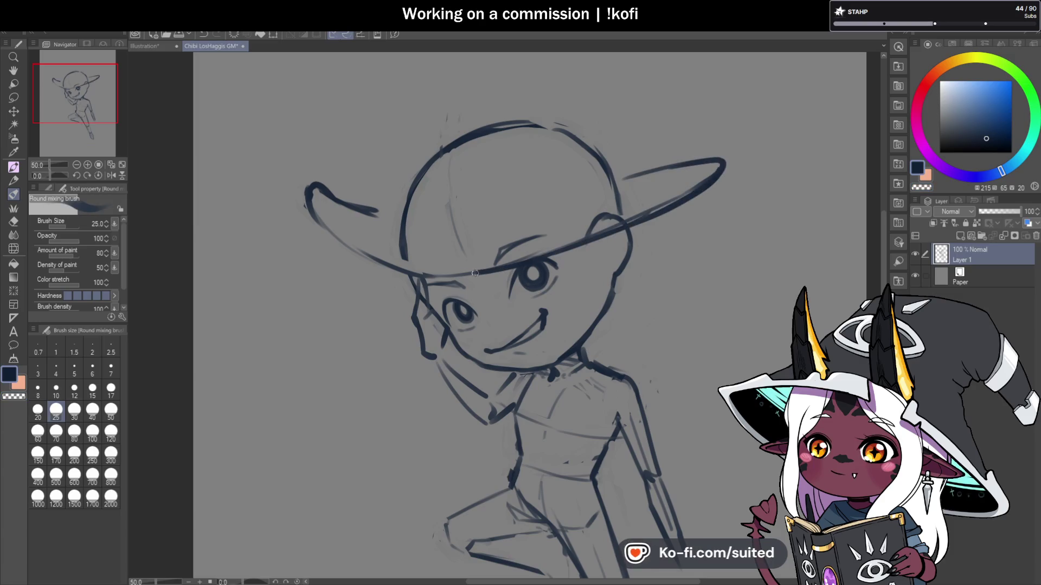
# Step: Erase the bold left brim stroke and redraw it as a curved edge
pyautogui.press('c')
pyautogui.moveTo(326, 192)
pyautogui.mouseDown()
pyautogui.moveTo(352, 206)
pyautogui.moveTo(400, 198)
pyautogui.mouseUp()
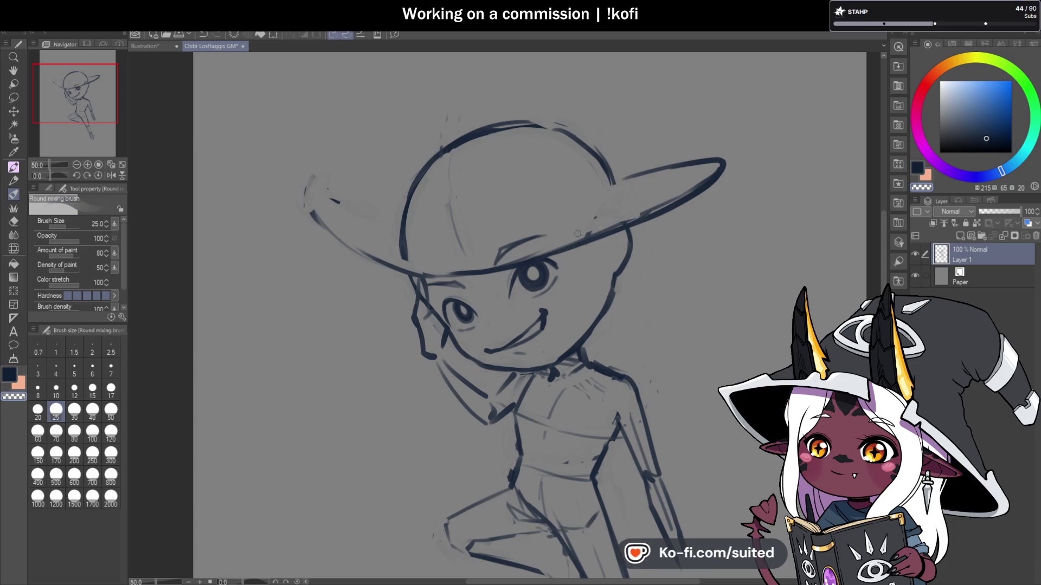
pyautogui.press('c')
pyautogui.moveTo(321, 222); pyautogui.dragTo(314, 176)
pyautogui.press('c')
pyautogui.moveTo(312, 217)
pyautogui.mouseDown()
pyautogui.moveTo(303, 198)
pyautogui.moveTo(325, 182)
pyautogui.mouseUp()
pyautogui.press('c')
pyautogui.moveTo(375, 257); pyautogui.dragTo(305, 198)
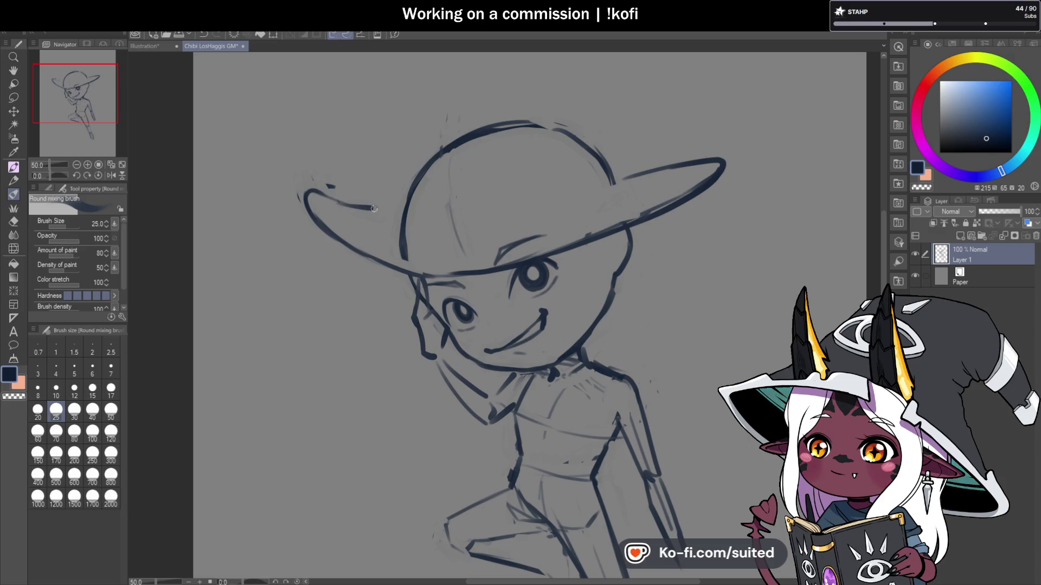
# Step: Draw the hat crown's top and left side, and reinforce the brim line
pyautogui.moveTo(413, 213)
pyautogui.mouseDown()
pyautogui.moveTo(426, 138)
pyautogui.moveTo(415, 144)
pyautogui.moveTo(532, 107)
pyautogui.mouseUp()
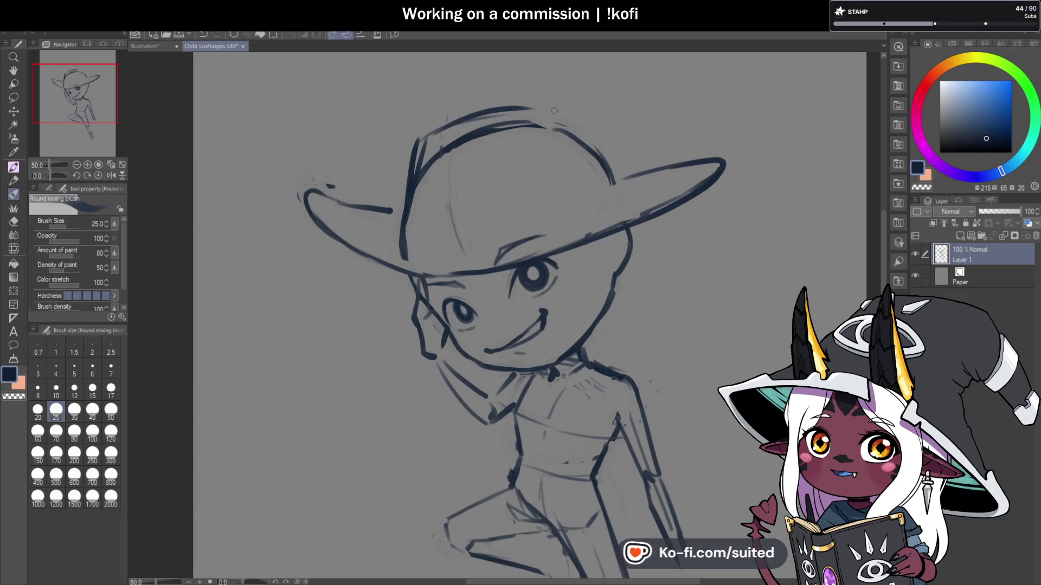
pyautogui.hotkey('ctrl', 'z')
pyautogui.hotkey('ctrl', 'z')
pyautogui.hotkey('ctrl', 'z')
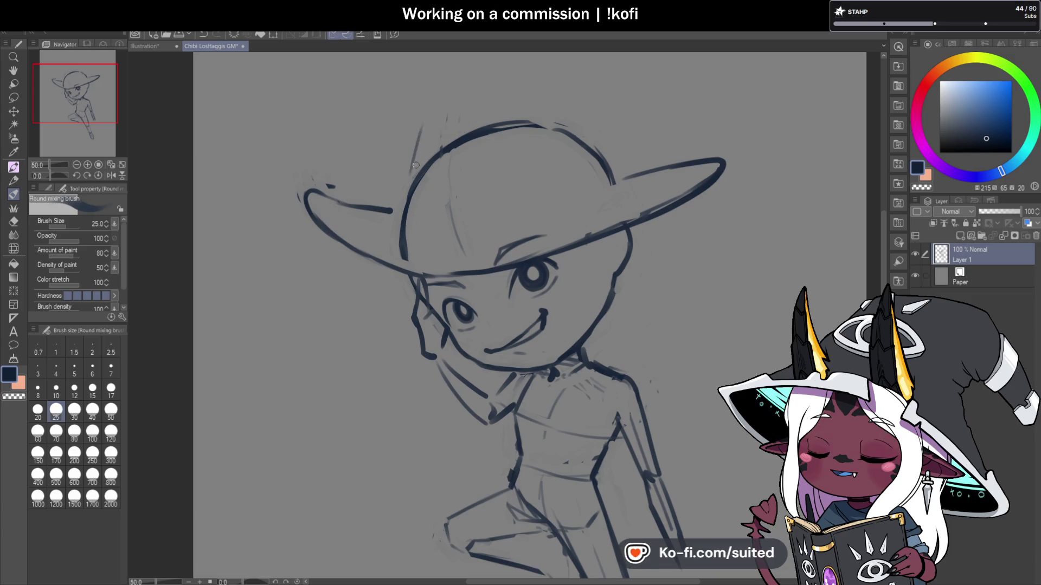
pyautogui.moveTo(412, 172); pyautogui.dragTo(537, 88)
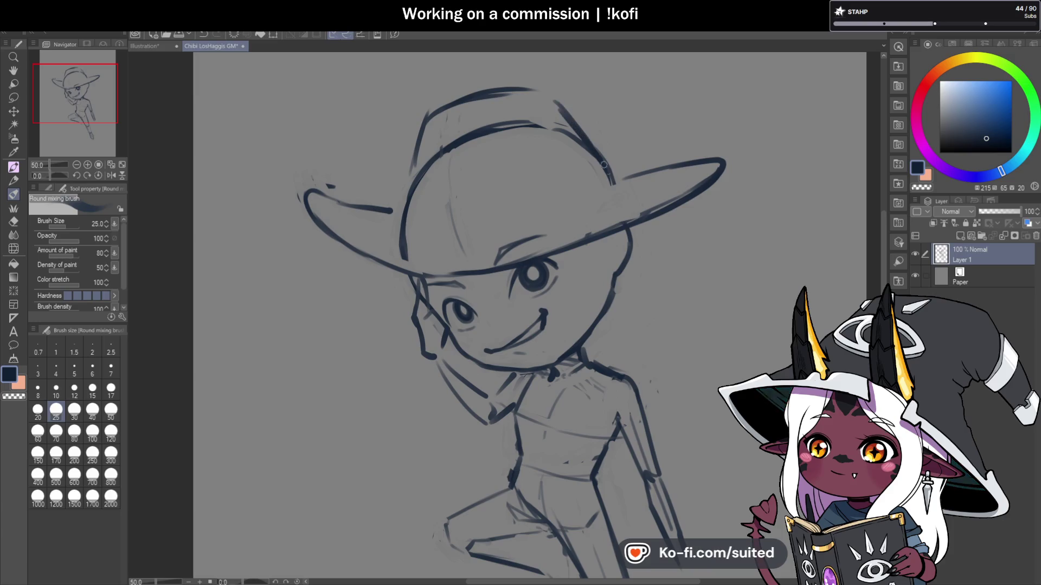
pyautogui.moveTo(416, 161); pyautogui.dragTo(410, 227)
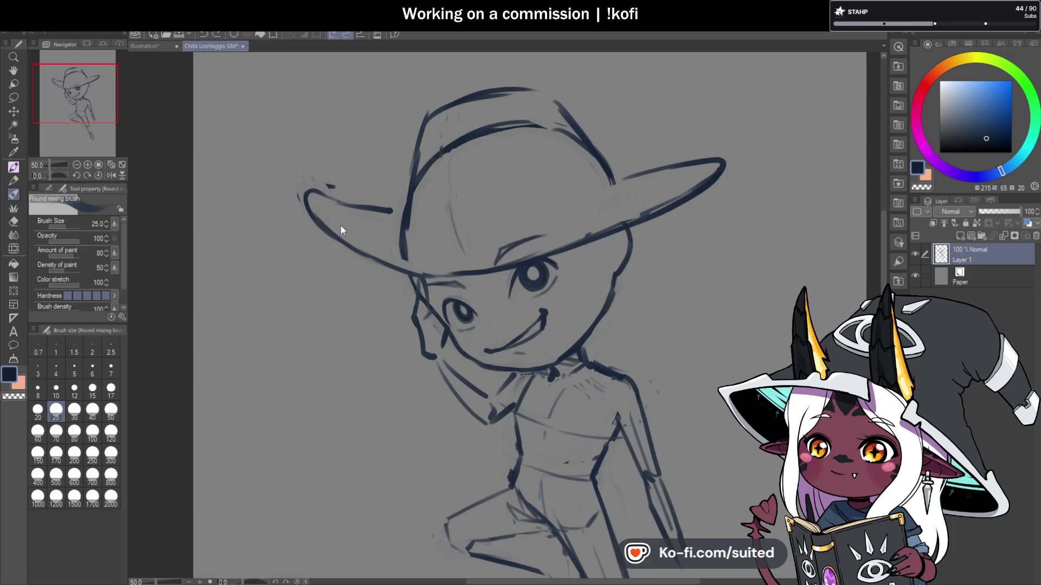
pyautogui.moveTo(451, 268)
pyautogui.mouseDown()
pyautogui.moveTo(626, 218)
pyautogui.moveTo(717, 169)
pyautogui.mouseUp()
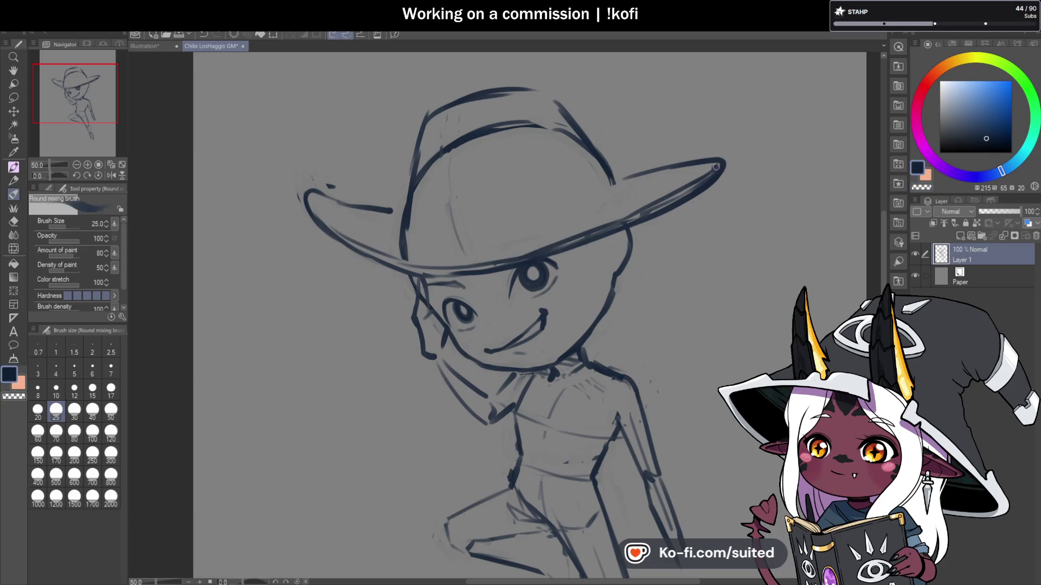
# Step: Erase part of the crown's left line, redraw its top line, and zoom out to view the figure
pyautogui.press('c')
pyautogui.moveTo(407, 206); pyautogui.dragTo(404, 244)
pyautogui.moveTo(406, 198); pyautogui.dragTo(412, 236)
pyautogui.press('c')
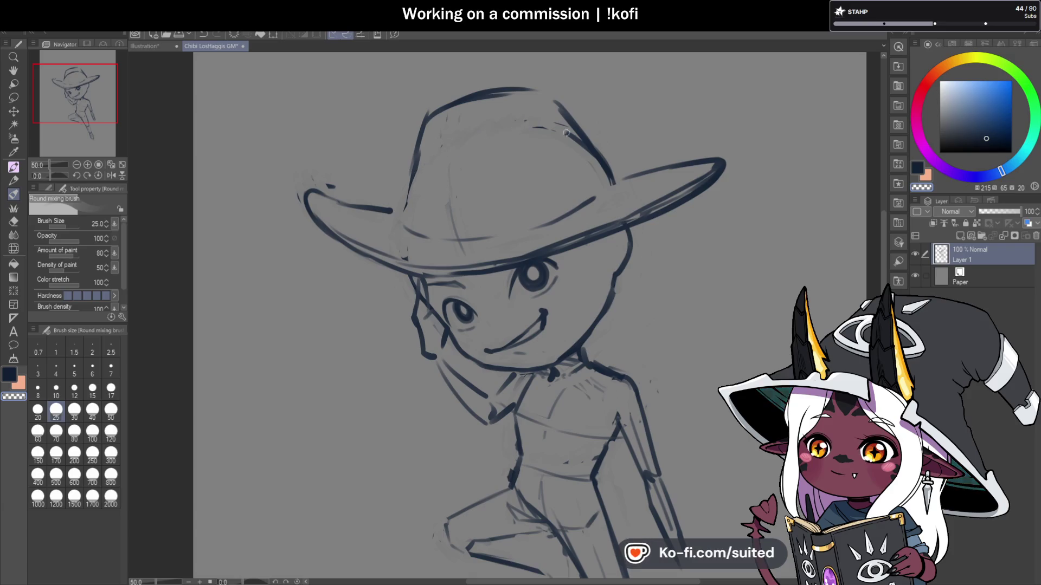
pyautogui.moveTo(419, 144); pyautogui.dragTo(543, 94)
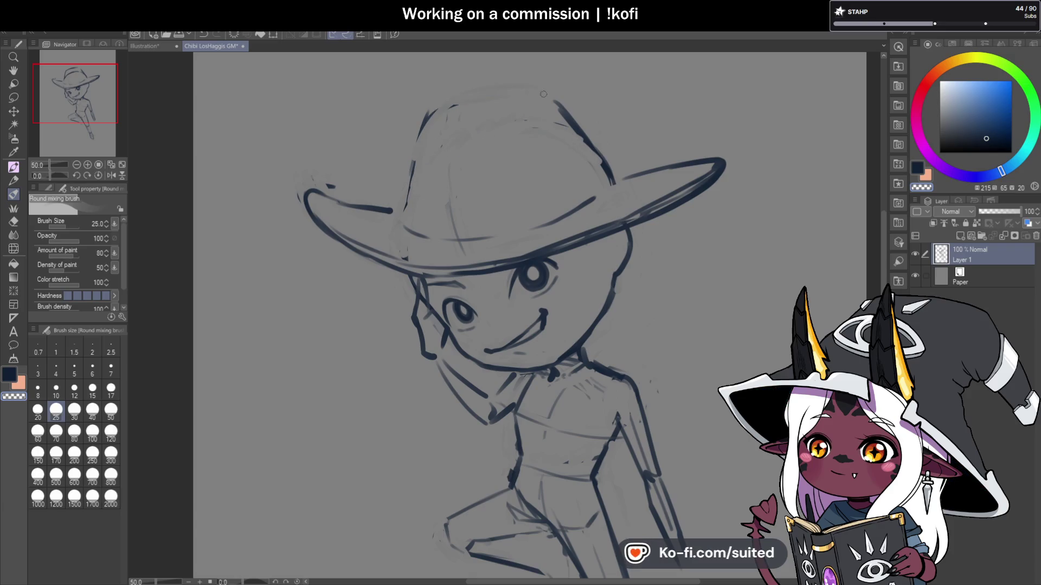
pyautogui.moveTo(421, 133)
pyautogui.mouseDown()
pyautogui.moveTo(482, 88)
pyautogui.moveTo(536, 92)
pyautogui.moveTo(488, 84)
pyautogui.moveTo(421, 154)
pyautogui.mouseUp()
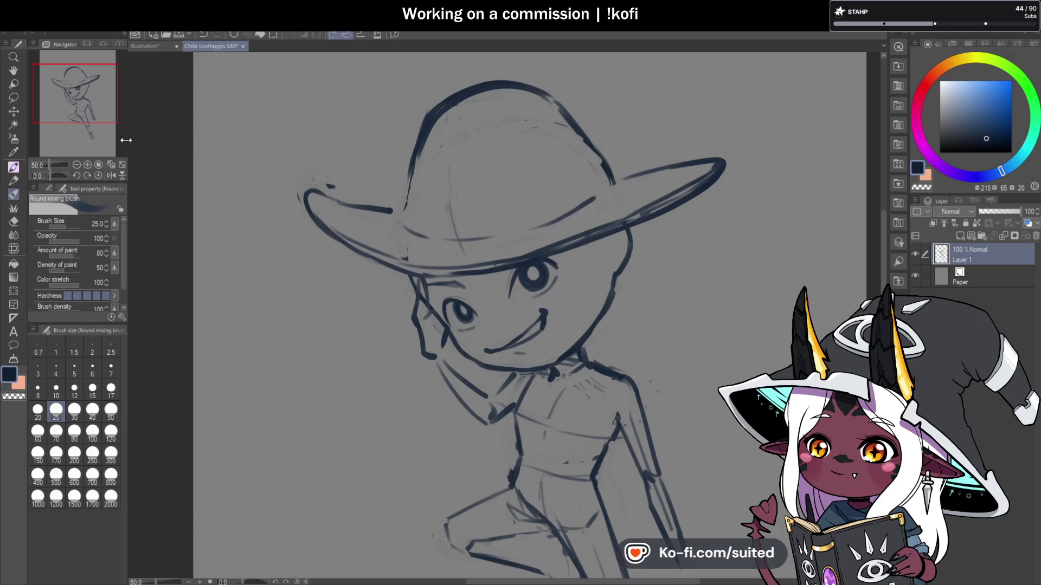
pyautogui.hotkey('ctrl', '-')
pyautogui.click(110, 433)
# Step: Set the brush to size 25 with the dark line colour picked from the drawing
pyautogui.moveTo(442, 190)
pyautogui.mouseDown()
pyautogui.moveTo(542, 116)
pyautogui.moveTo(579, 197)
pyautogui.mouseUp()
pyautogui.hotkey('ctrl', 'z')
pyautogui.click(56, 390)
pyautogui.scroll(1, 575, 291)
pyautogui.keyDown('alt'); pyautogui.click(568, 266); pyautogui.keyUp('alt')
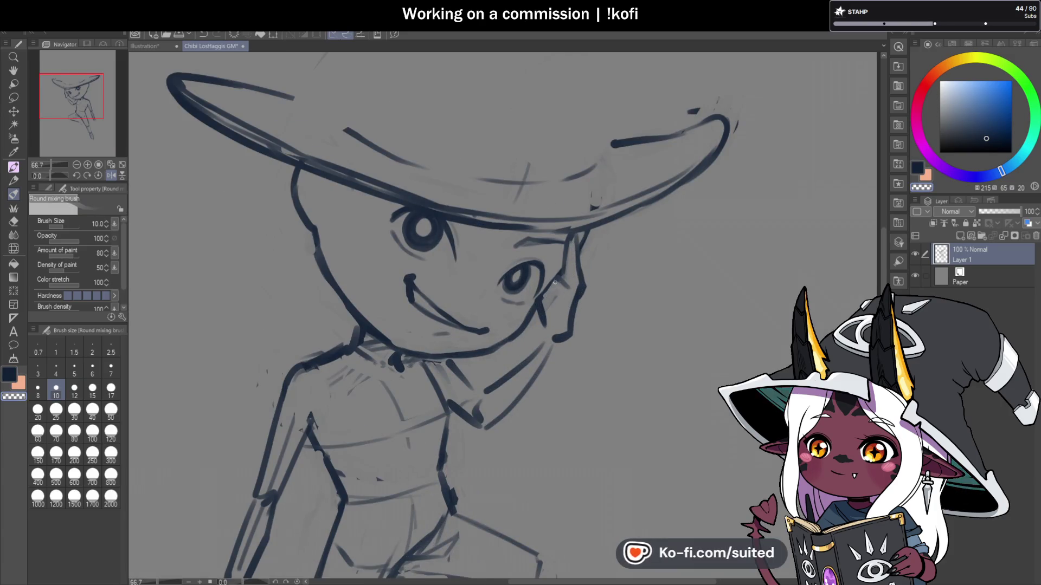
pyautogui.click(74, 389)
pyautogui.scroll(-1, 580, 304)
pyautogui.click(56, 410)
pyautogui.scroll(-1, 625, 296)
pyautogui.moveTo(625, 314); pyautogui.dragTo(639, 343)
pyautogui.scroll(1, 469, 217)
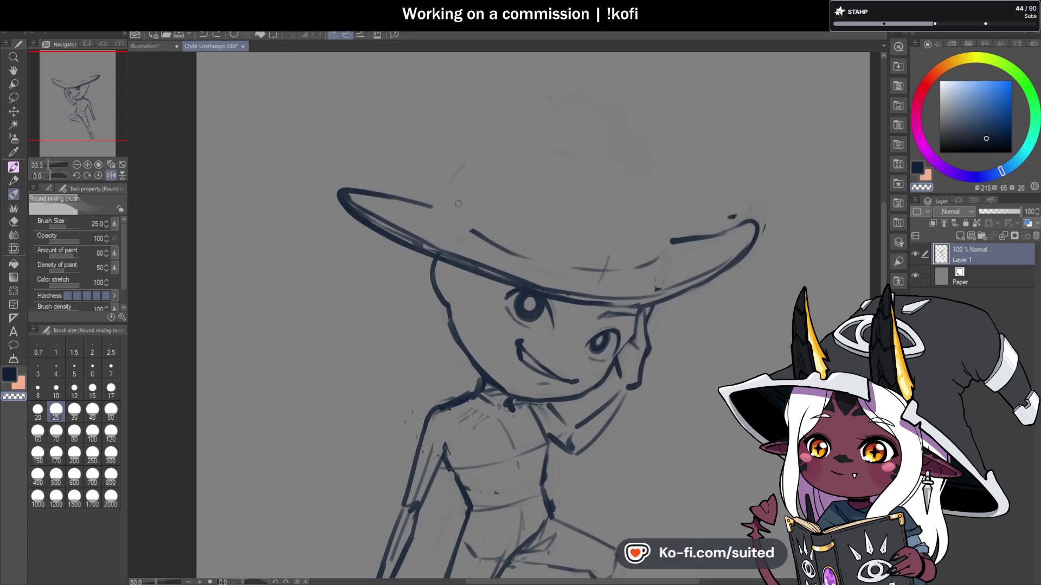
# Step: Ink the left and top hat brim lines, erase a stray mark, and draw the crown's top arc
pyautogui.moveTo(342, 193); pyautogui.dragTo(450, 209)
pyautogui.hotkey('ctrl', 'z')
pyautogui.hotkey('ctrl', 'z')
pyautogui.hotkey('ctrl', 'z')
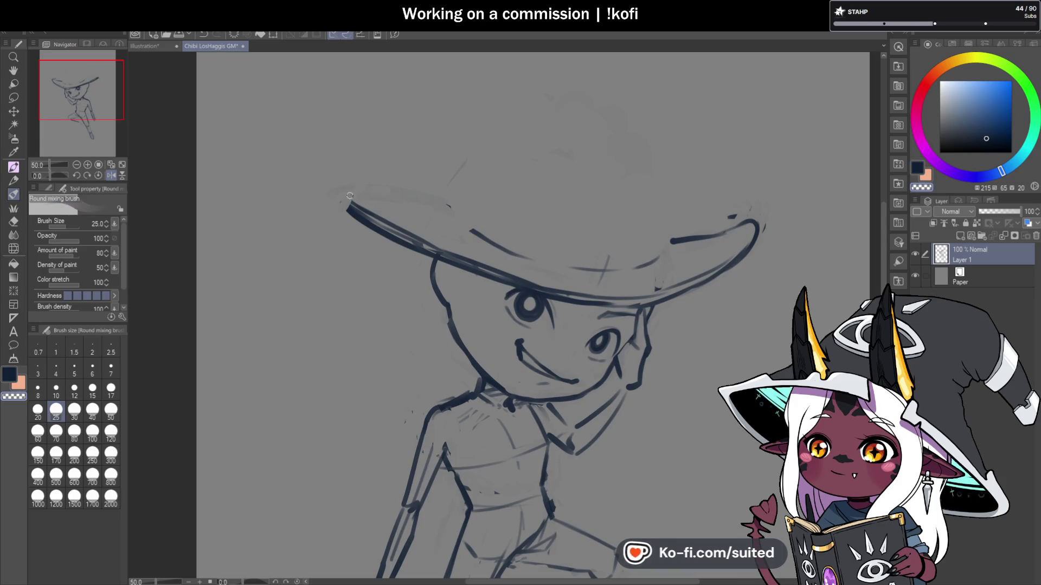
pyautogui.moveTo(345, 202); pyautogui.dragTo(351, 208)
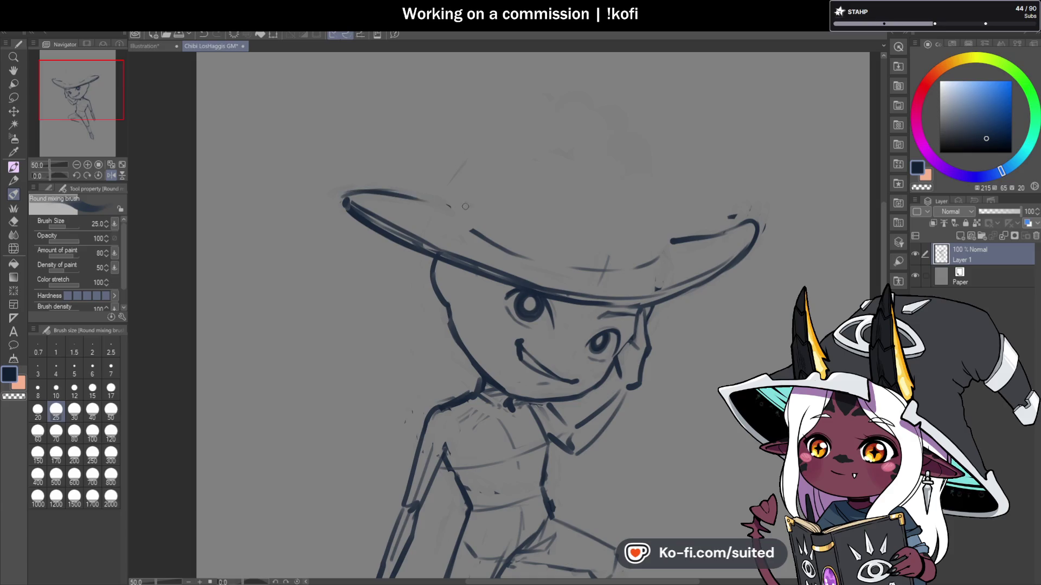
pyautogui.hotkey('ctrl', 'z')
pyautogui.moveTo(420, 200); pyautogui.dragTo(448, 206)
pyautogui.moveTo(737, 215)
pyautogui.mouseDown()
pyautogui.moveTo(684, 239)
pyautogui.moveTo(734, 222)
pyautogui.mouseUp()
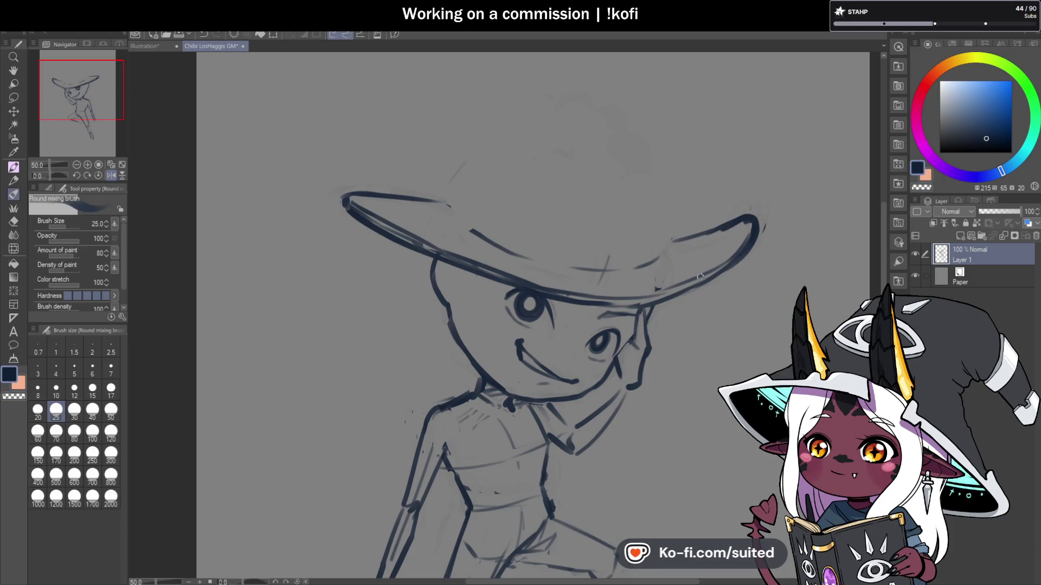
pyautogui.press('c')
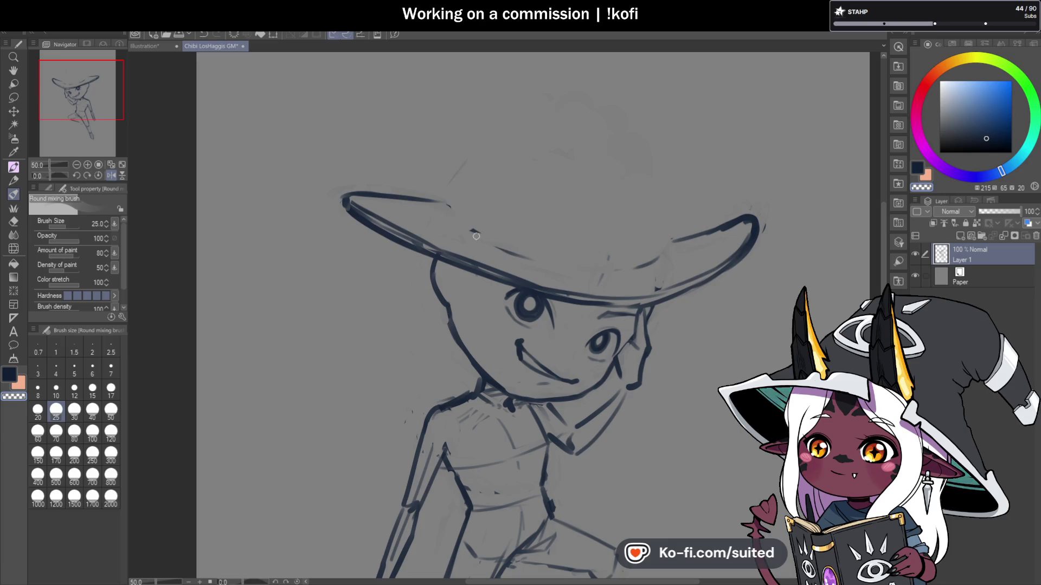
pyautogui.moveTo(465, 224); pyautogui.dragTo(528, 242)
pyautogui.press('c')
pyautogui.moveTo(667, 250); pyautogui.dragTo(656, 247)
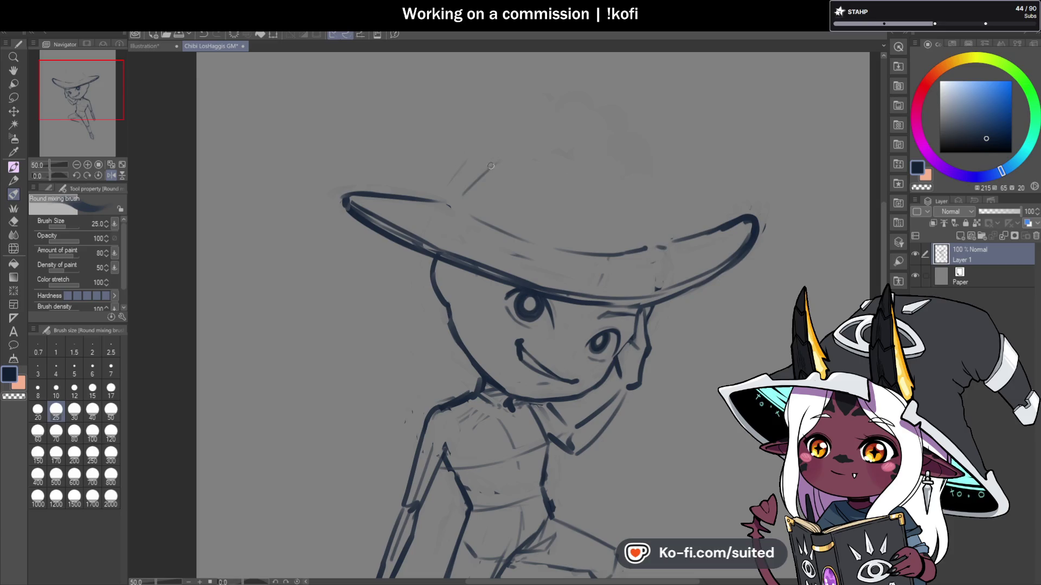
pyautogui.moveTo(526, 130)
pyautogui.mouseDown()
pyautogui.moveTo(614, 133)
pyautogui.moveTo(656, 200)
pyautogui.mouseUp()
# Step: Ink the hat crown's left, right and top curves, joined to the brim's top edge
pyautogui.hotkey('ctrl', '-')
pyautogui.hotkey('ctrl', '-')
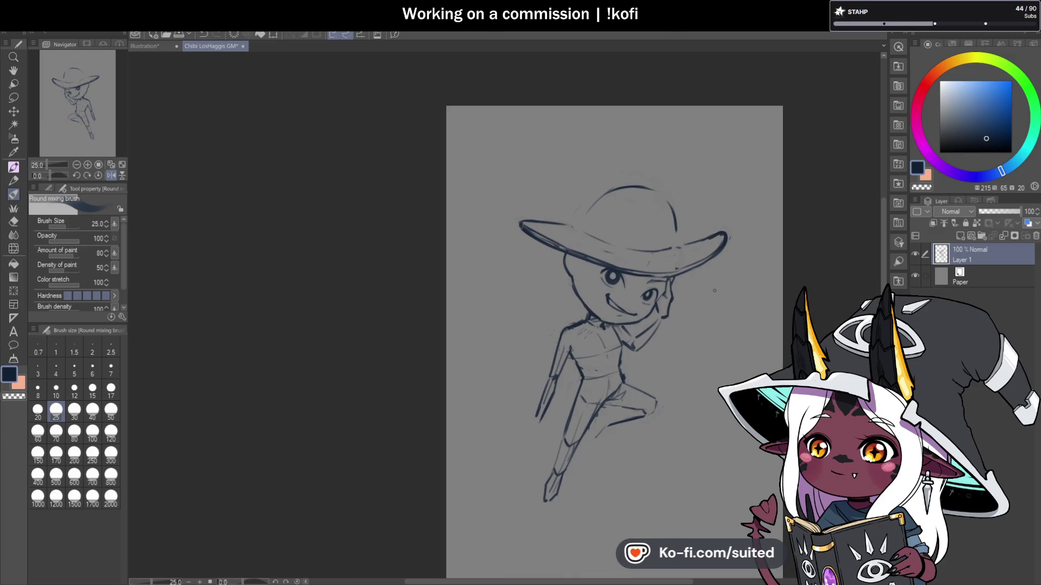
pyautogui.scroll(2, 353, 223)
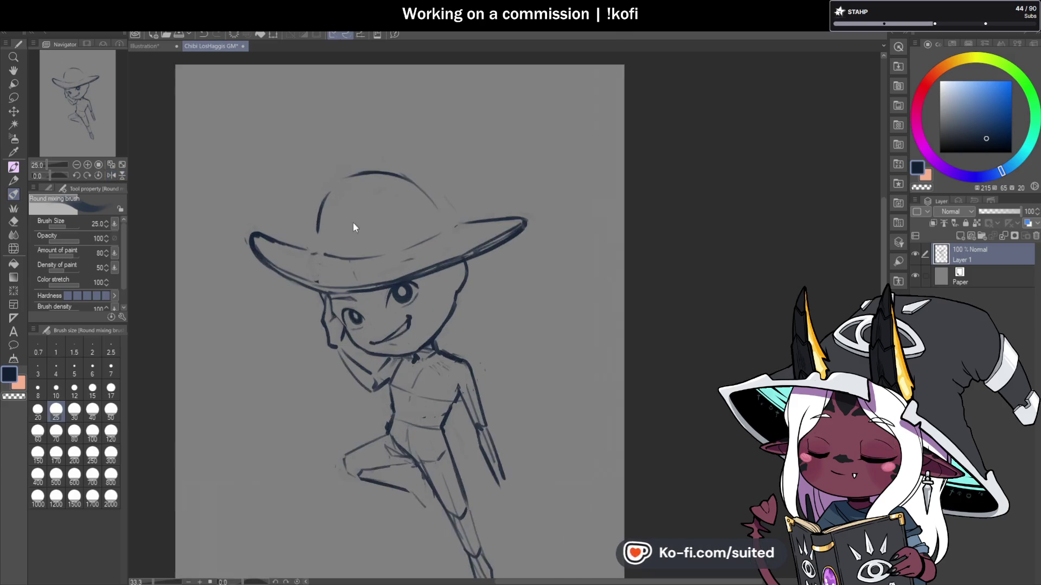
pyautogui.moveTo(307, 211); pyautogui.dragTo(305, 238)
pyautogui.moveTo(230, 233); pyautogui.dragTo(303, 241)
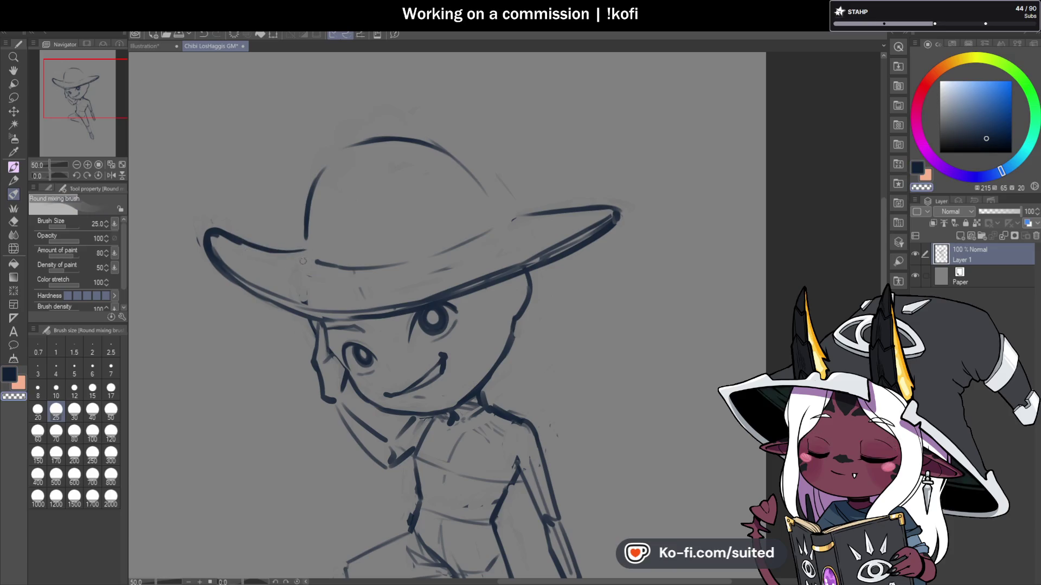
pyautogui.moveTo(304, 237); pyautogui.dragTo(305, 247)
pyautogui.moveTo(439, 146); pyautogui.dragTo(494, 192)
pyautogui.moveTo(462, 140); pyautogui.dragTo(315, 174)
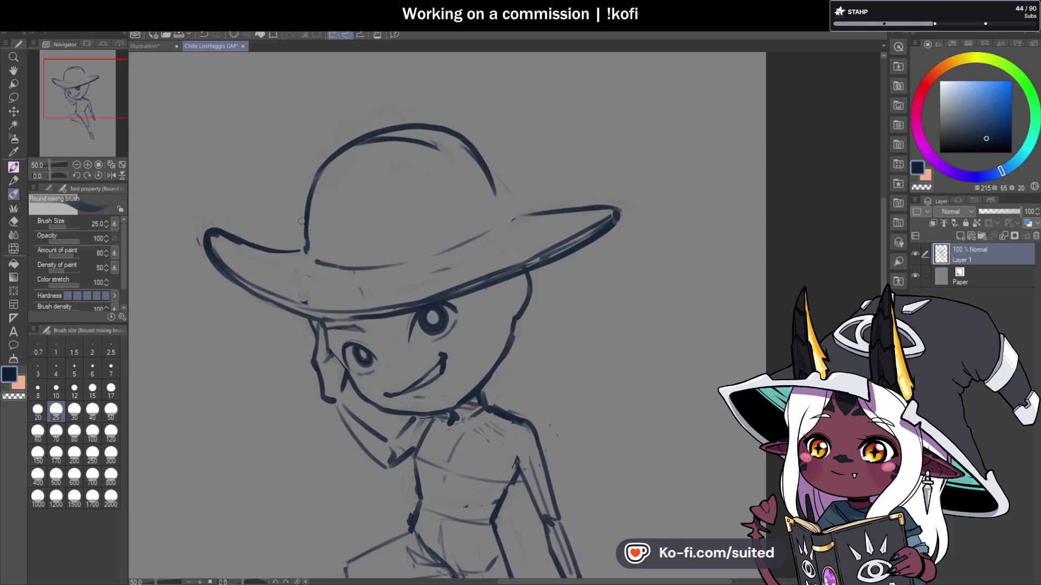
pyautogui.moveTo(493, 187)
pyautogui.mouseDown()
pyautogui.moveTo(506, 215)
pyautogui.moveTo(623, 202)
pyautogui.mouseUp()
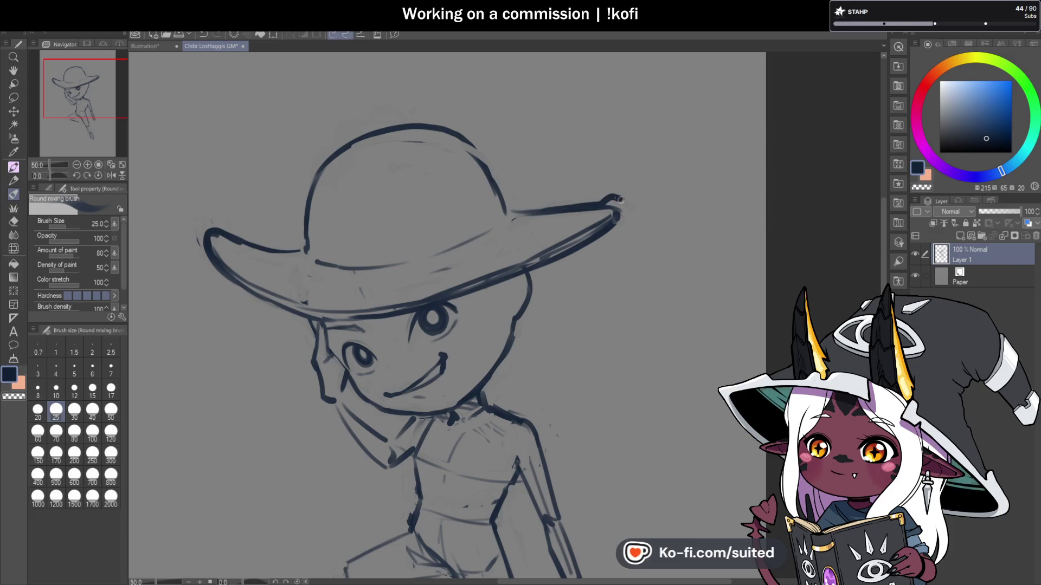
pyautogui.scroll(-3, 596, 205)
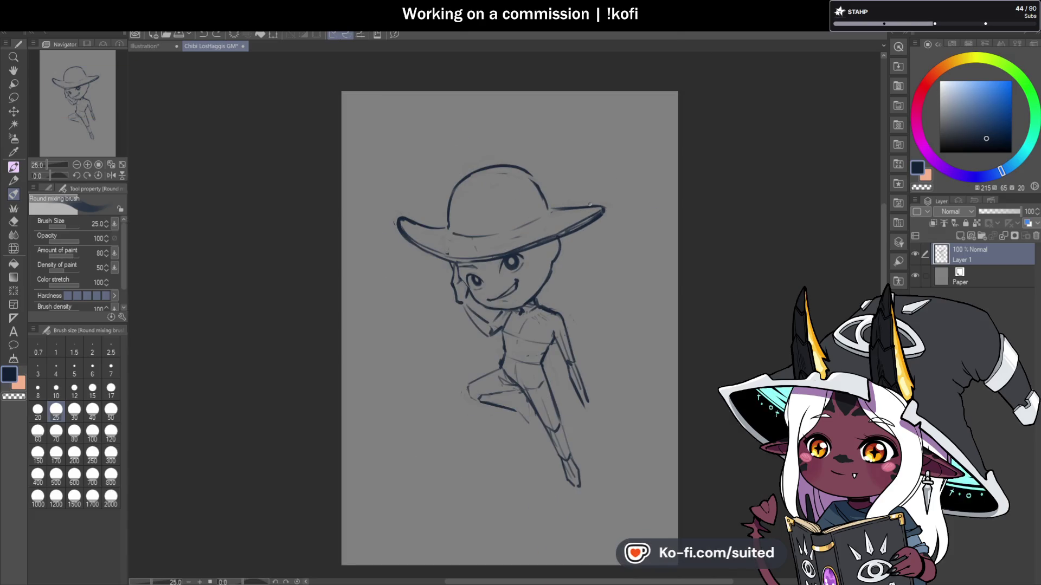
pyautogui.scroll(3, 590, 205)
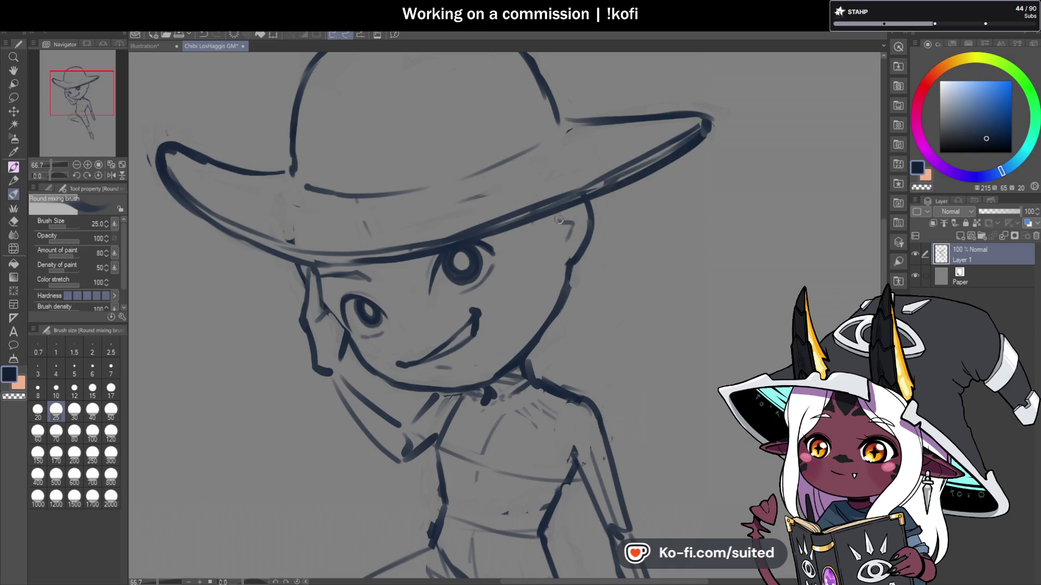
# Step: Add a short ear line and redraw the forearm outline with a new line below it
pyautogui.moveTo(557, 215); pyautogui.dragTo(565, 224)
pyautogui.scroll(-2, 581, 239)
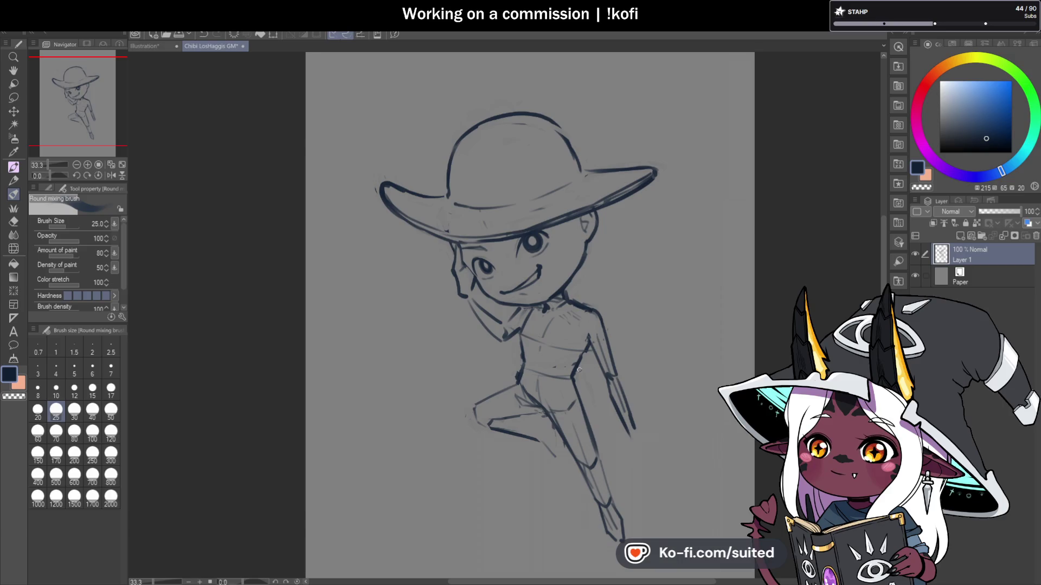
pyautogui.scroll(-1, 590, 349)
pyautogui.scroll(2, 578, 340)
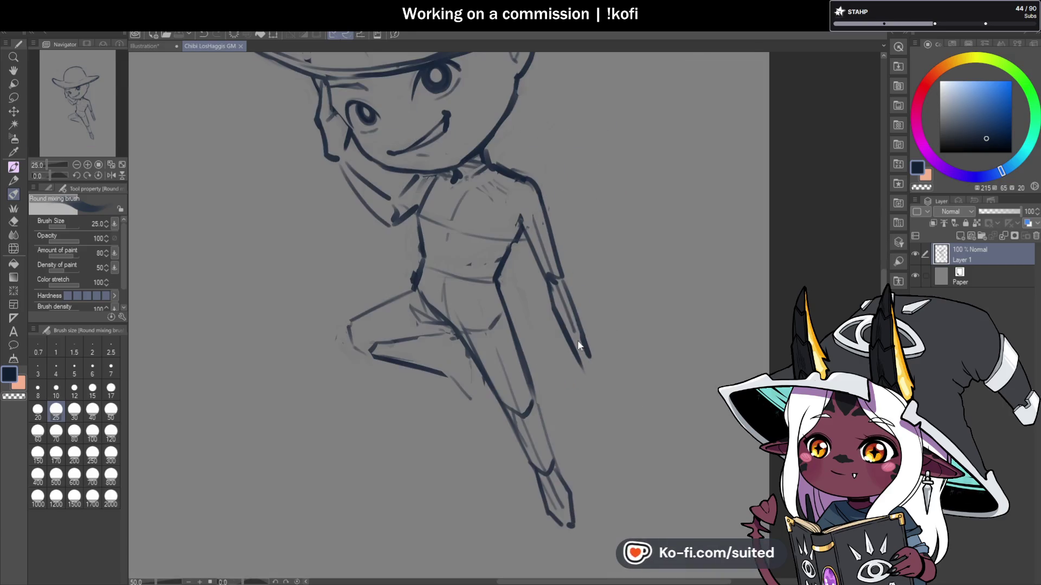
pyautogui.moveTo(570, 333); pyautogui.dragTo(583, 329)
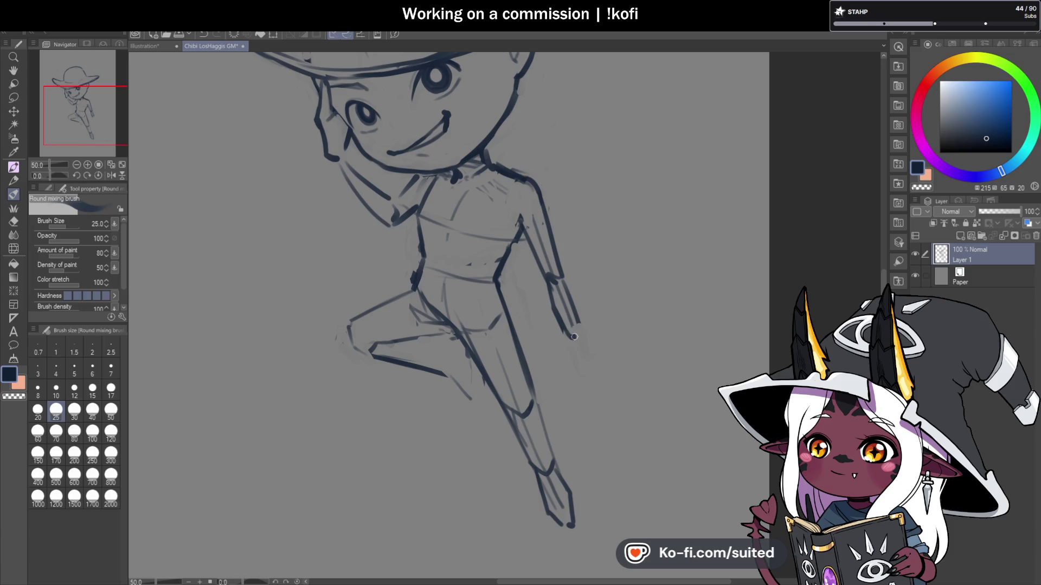
pyautogui.moveTo(569, 365)
pyautogui.mouseDown()
pyautogui.moveTo(571, 344)
pyautogui.moveTo(584, 383)
pyautogui.mouseUp()
pyautogui.scroll(-2, 615, 327)
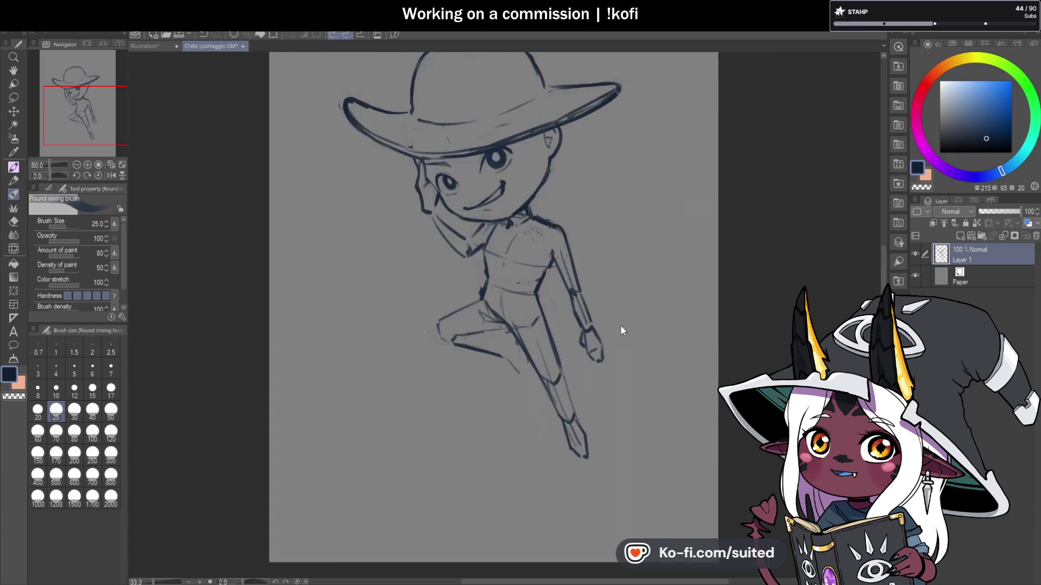
pyautogui.scroll(2, 564, 281)
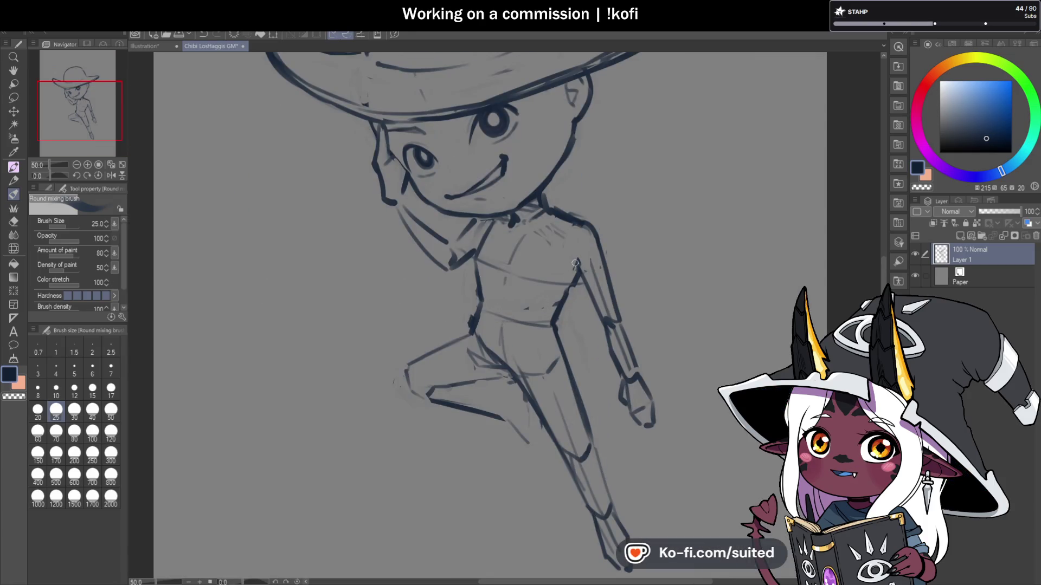
pyautogui.moveTo(558, 319); pyautogui.dragTo(569, 371)
# Step: Zoom out and flip the canvas to check proportions, then start lasso-selecting the hat
pyautogui.press('c')
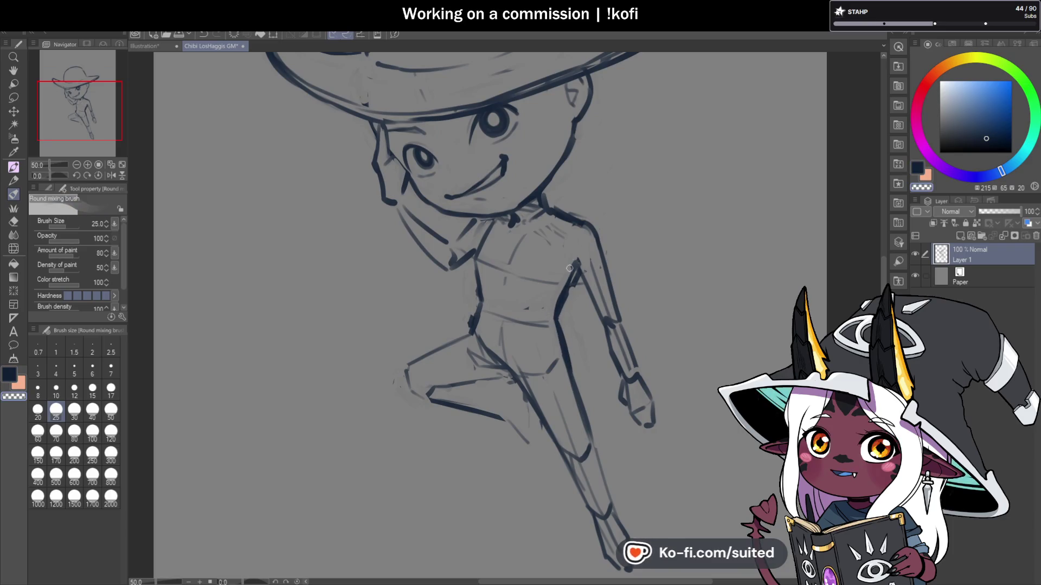
pyautogui.press('c')
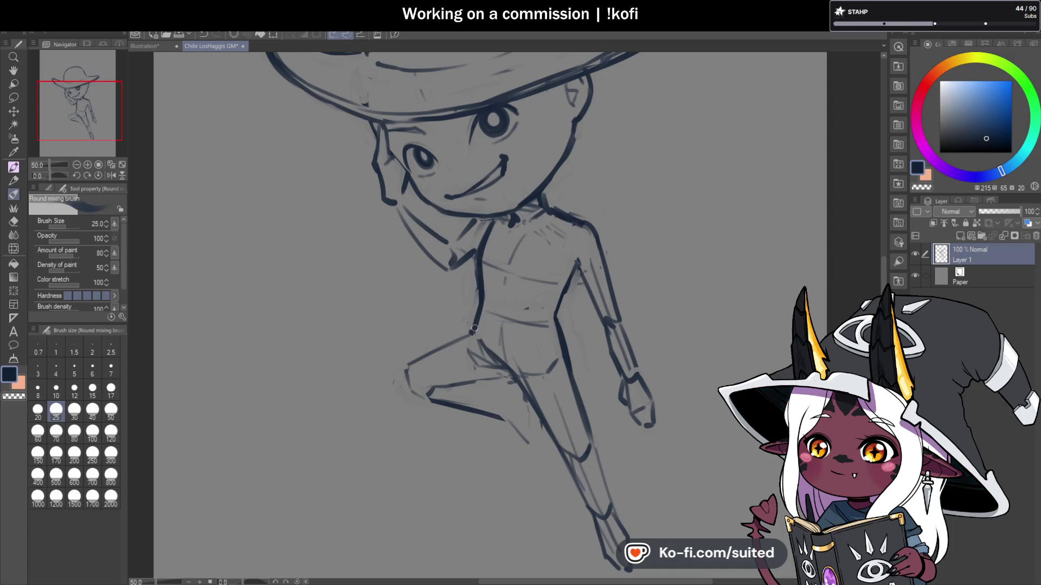
pyautogui.hotkey('ctrl', '-')
pyautogui.hotkey('ctrl', '-')
pyautogui.click(111, 177)
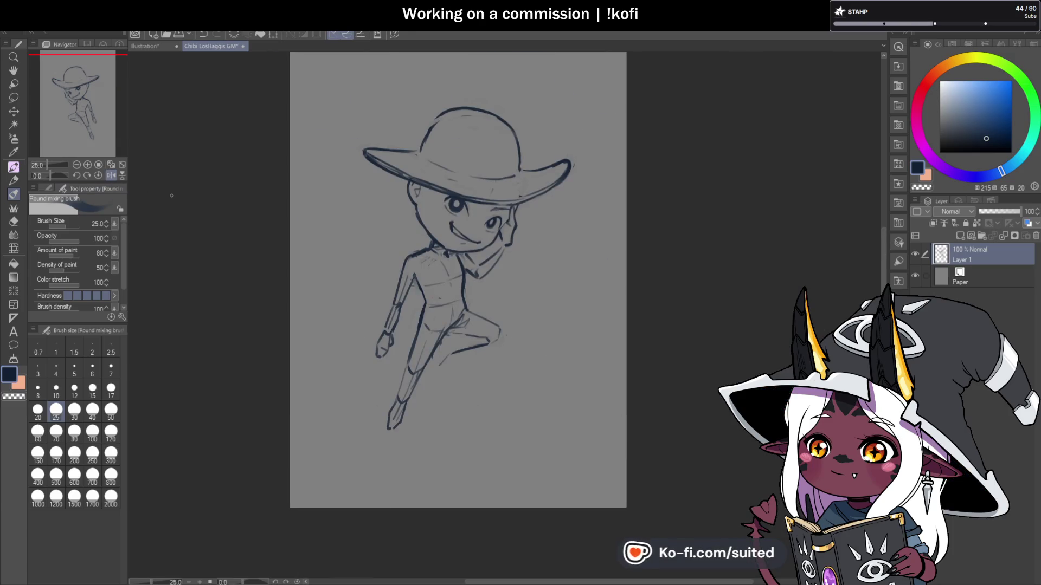
pyautogui.click(110, 177)
pyautogui.scroll(1, 658, 161)
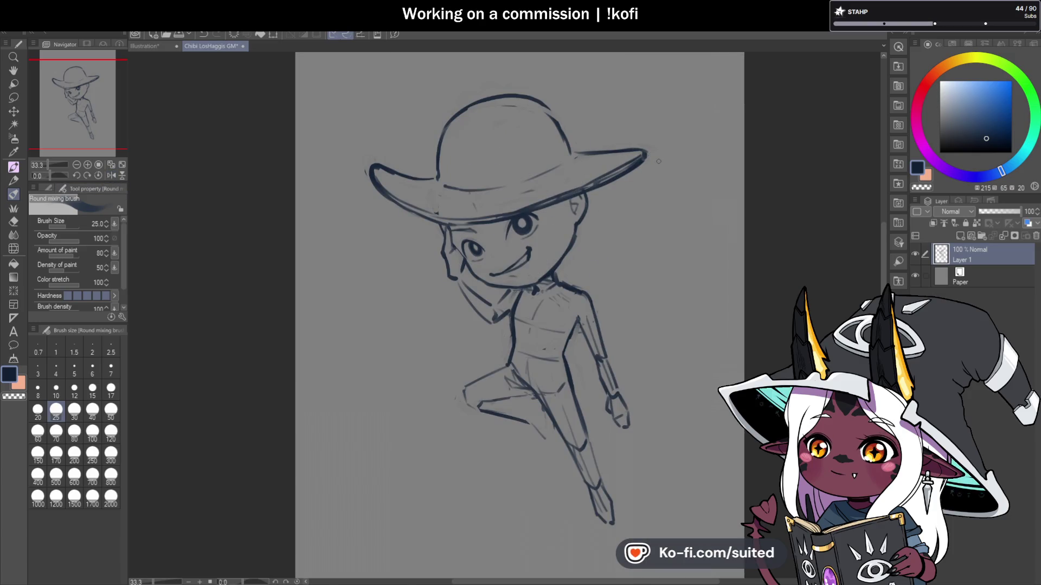
pyautogui.press('m')
pyautogui.moveTo(656, 131)
pyautogui.mouseDown()
pyautogui.moveTo(651, 165)
pyautogui.moveTo(541, 205)
pyautogui.mouseUp()
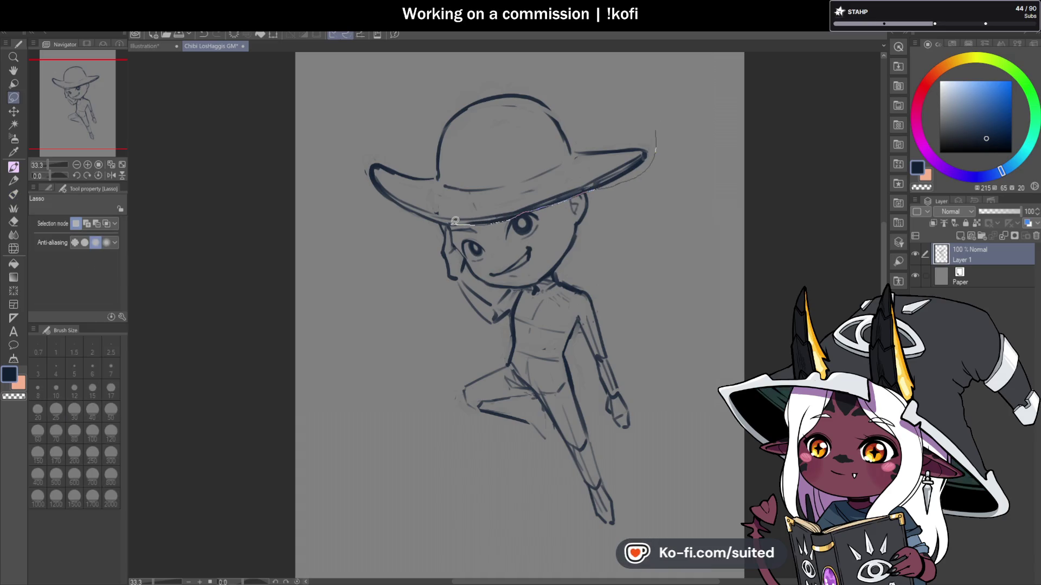
# Step: Delete the lassoed old hat and clear the selection
pyautogui.moveTo(349, 165); pyautogui.dragTo(680, 113)
pyautogui.press('Delete')
pyautogui.hotkey('ctrl', 'd')
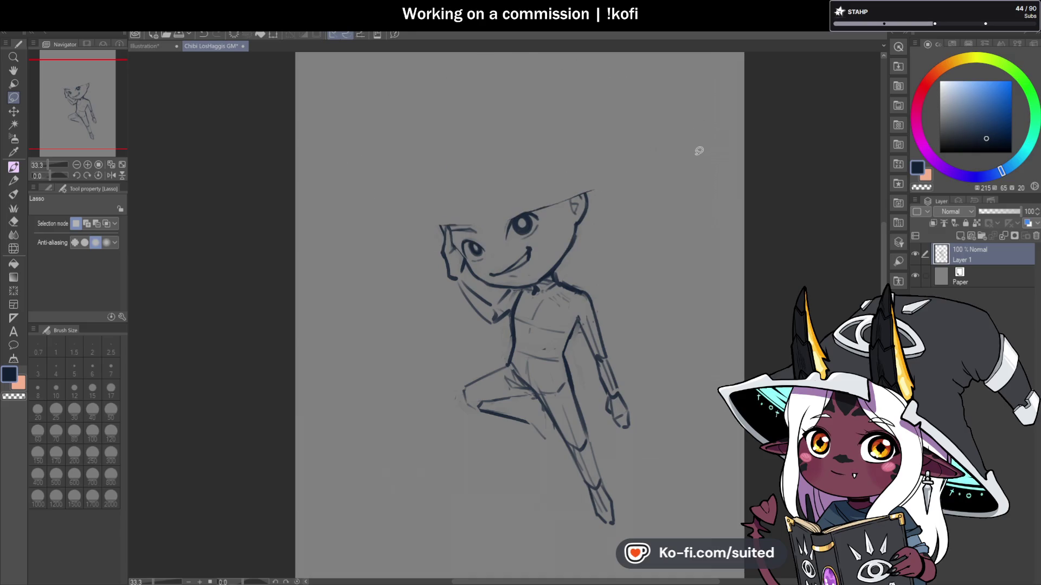
pyautogui.press('b')
# Step: Draw a wide oval brim outline above the head and mirror the view to check it
pyautogui.moveTo(370, 208)
pyautogui.mouseDown()
pyautogui.moveTo(460, 225)
pyautogui.moveTo(636, 170)
pyautogui.mouseUp()
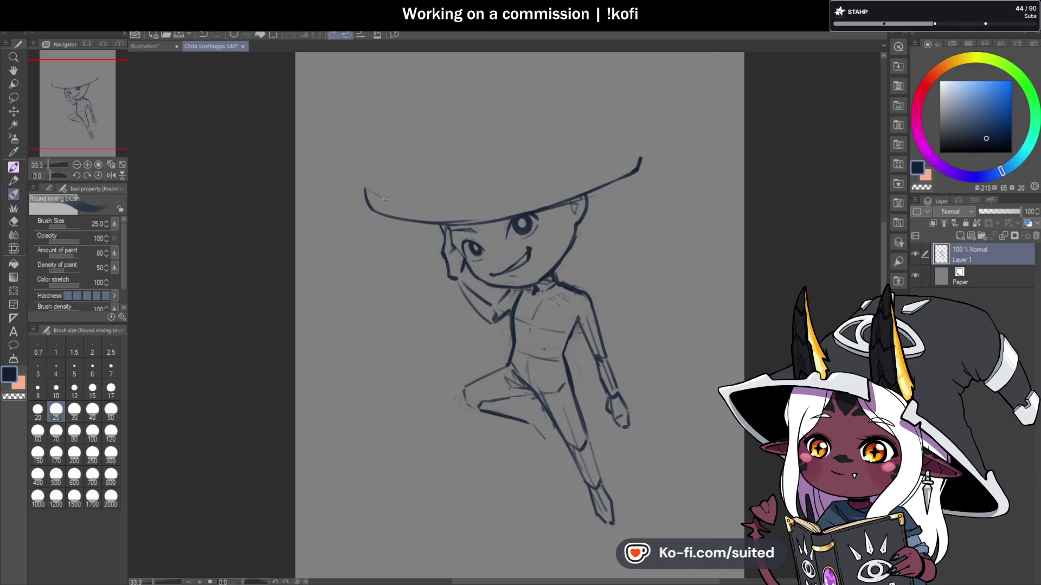
pyautogui.moveTo(480, 211); pyautogui.dragTo(383, 199)
pyautogui.moveTo(454, 206); pyautogui.dragTo(604, 167)
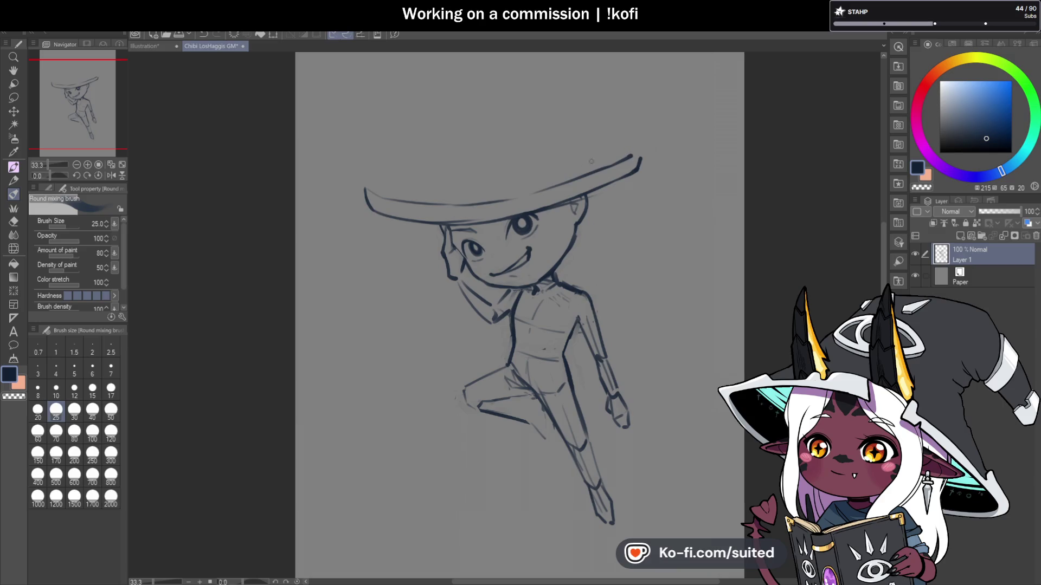
pyautogui.scroll(1, 396, 190)
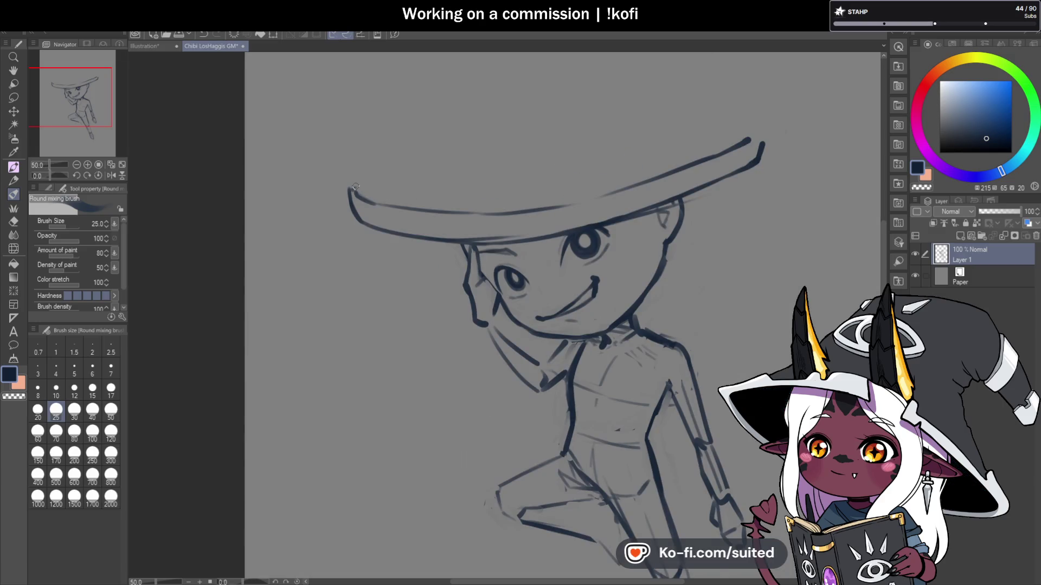
pyautogui.moveTo(357, 192)
pyautogui.mouseDown()
pyautogui.moveTo(352, 183)
pyautogui.moveTo(620, 106)
pyautogui.mouseUp()
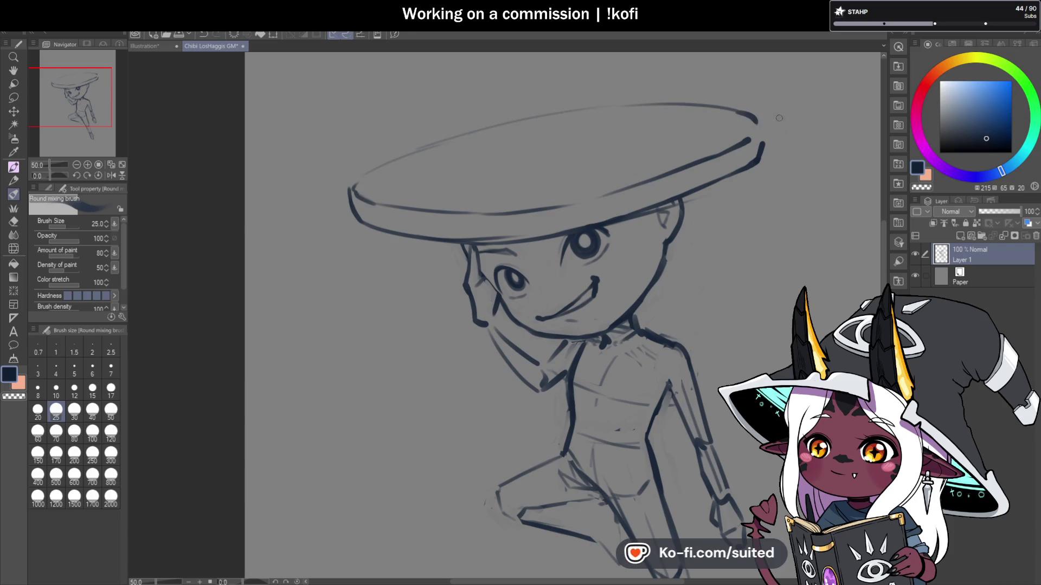
pyautogui.scroll(1, 775, 122)
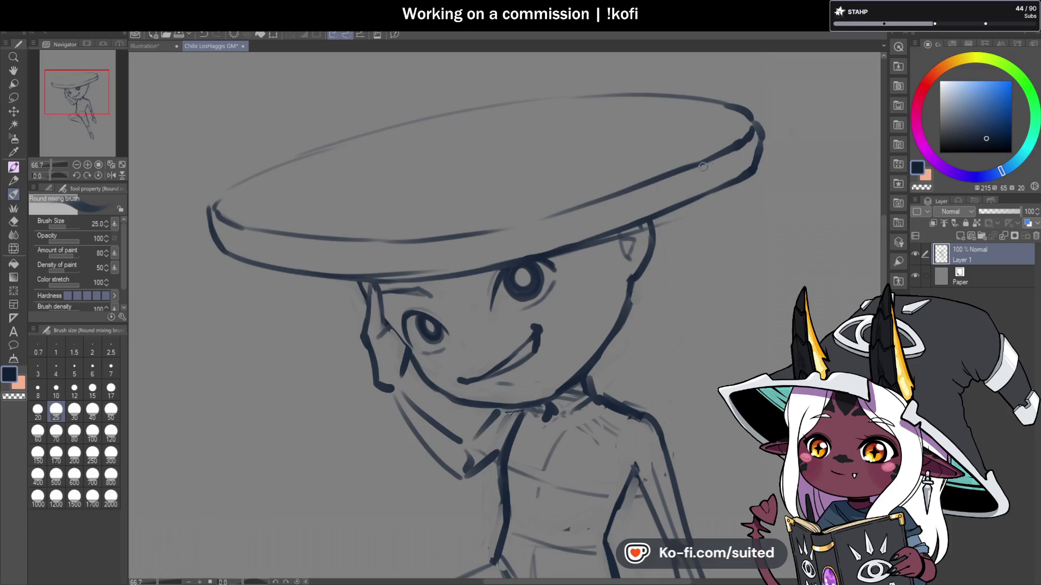
pyautogui.scroll(-1, 451, 188)
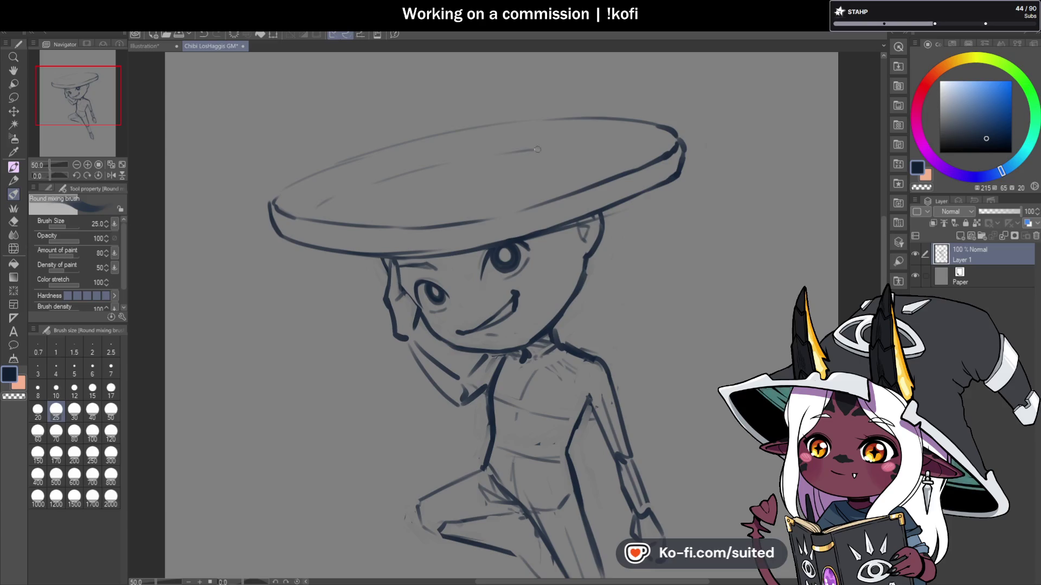
pyautogui.scroll(-2, 621, 147)
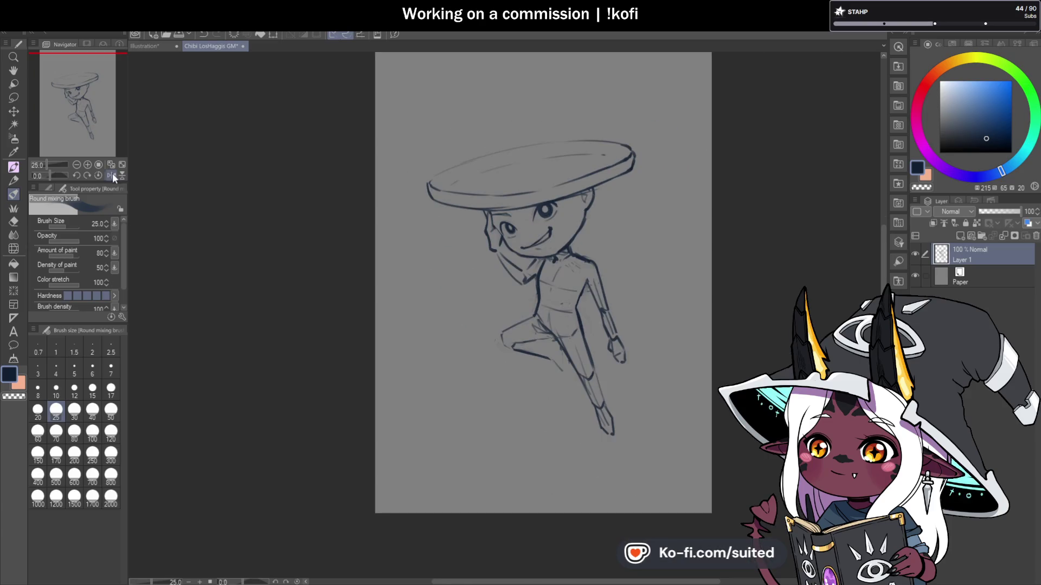
pyautogui.click(111, 175)
pyautogui.scroll(1, 539, 179)
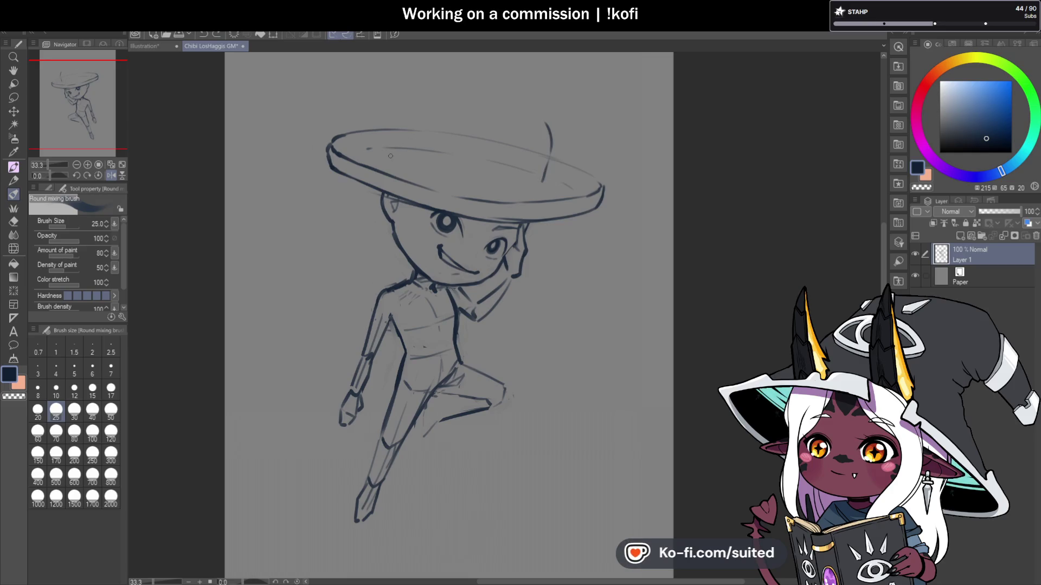
# Step: Sketch the hat dome's right side with the brush set back to size 25
pyautogui.moveTo(402, 136); pyautogui.dragTo(431, 100)
pyautogui.hotkey('ctrl', 'z')
pyautogui.moveTo(394, 156)
pyautogui.mouseDown()
pyautogui.moveTo(401, 131)
pyautogui.moveTo(506, 101)
pyautogui.mouseUp()
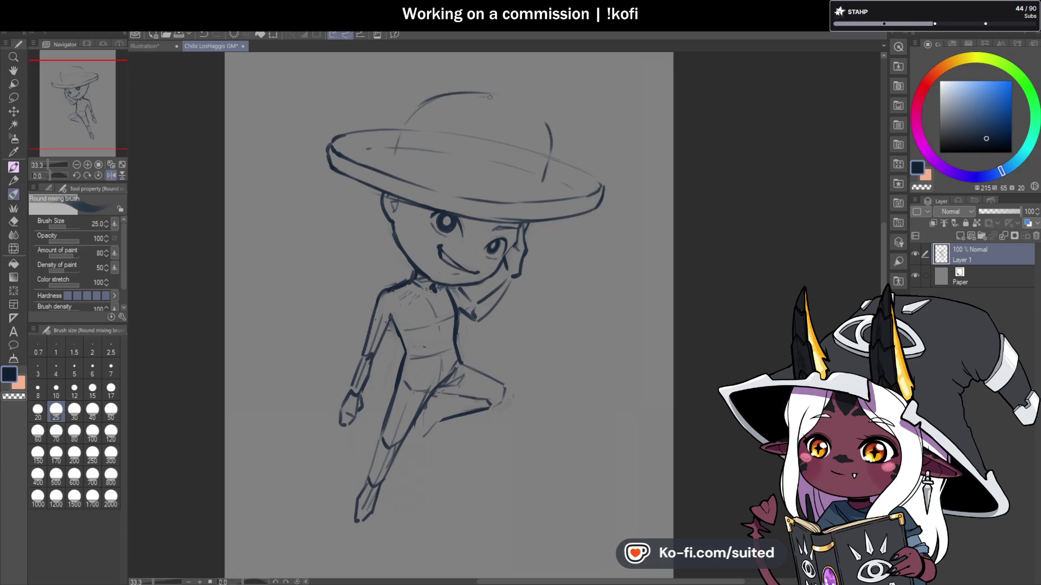
pyautogui.press(']')
pyautogui.press(']')
pyautogui.press(']')
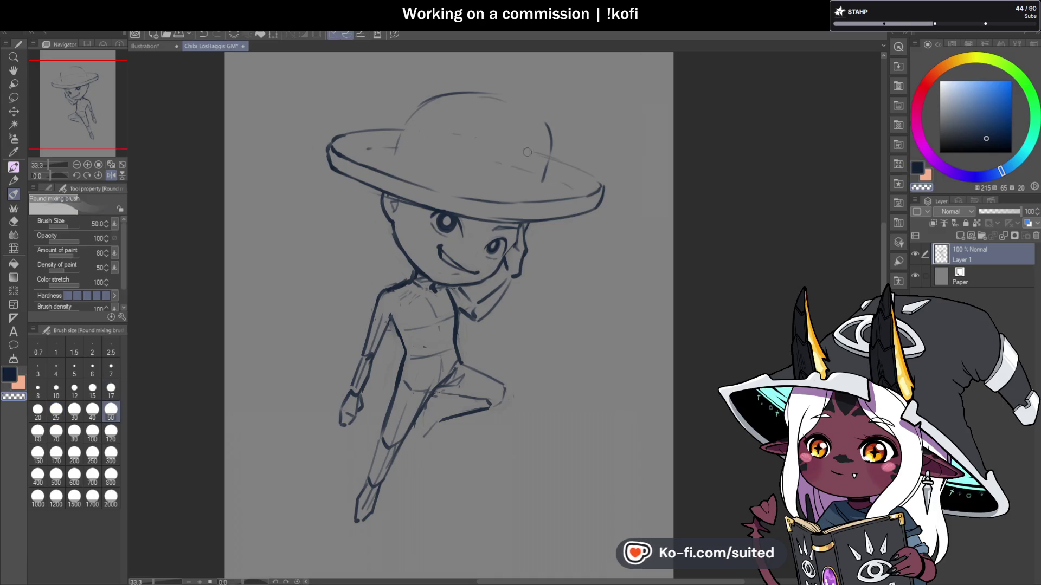
pyautogui.click(56, 410)
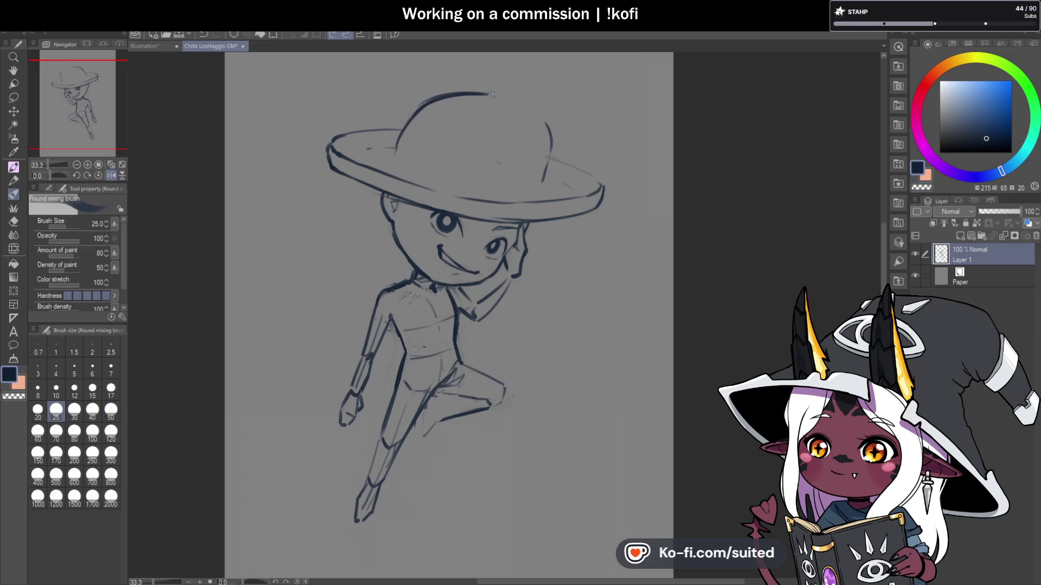
pyautogui.moveTo(545, 139); pyautogui.dragTo(543, 180)
pyautogui.scroll(1, 490, 120)
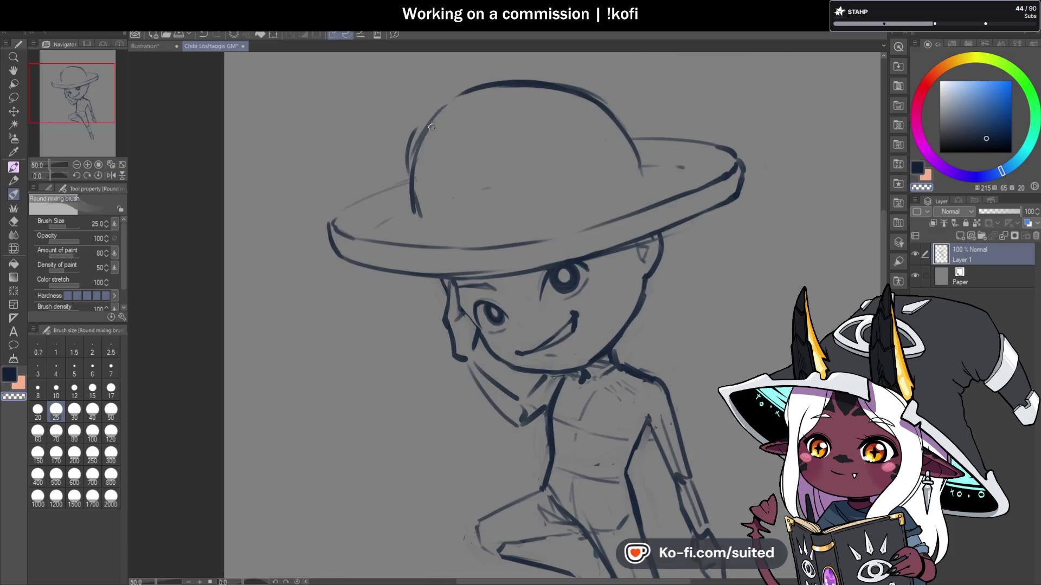
# Step: Join the dome's left line to its top curve and ink the brim's upper-left edge
pyautogui.moveTo(424, 141)
pyautogui.mouseDown()
pyautogui.moveTo(477, 93)
pyautogui.moveTo(521, 83)
pyautogui.moveTo(585, 90)
pyautogui.mouseUp()
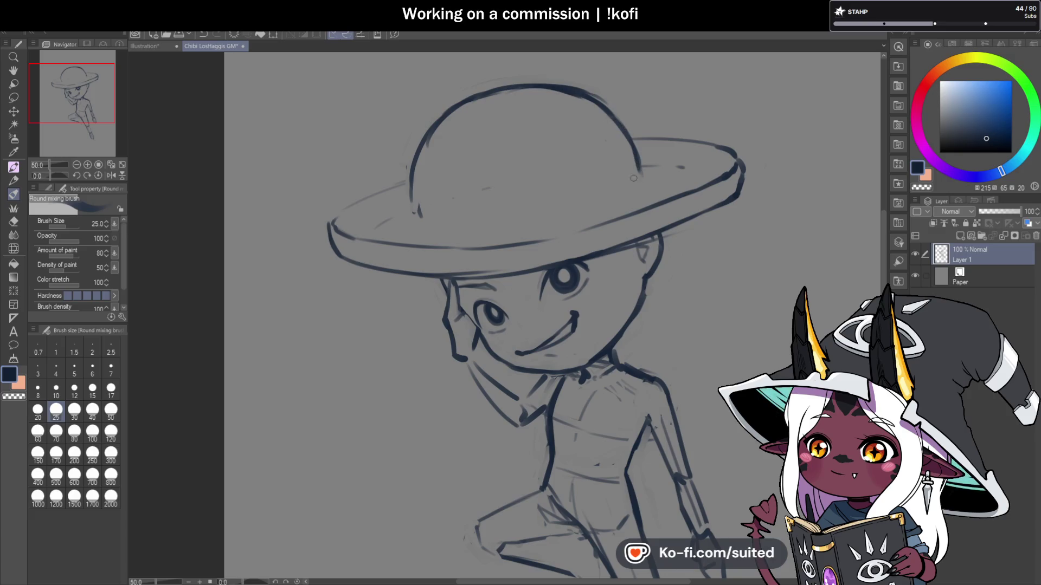
pyautogui.moveTo(411, 224)
pyautogui.mouseDown()
pyautogui.moveTo(410, 191)
pyautogui.moveTo(434, 224)
pyautogui.mouseUp()
pyautogui.hotkey('ctrl', 'z')
pyautogui.moveTo(609, 194); pyautogui.dragTo(626, 185)
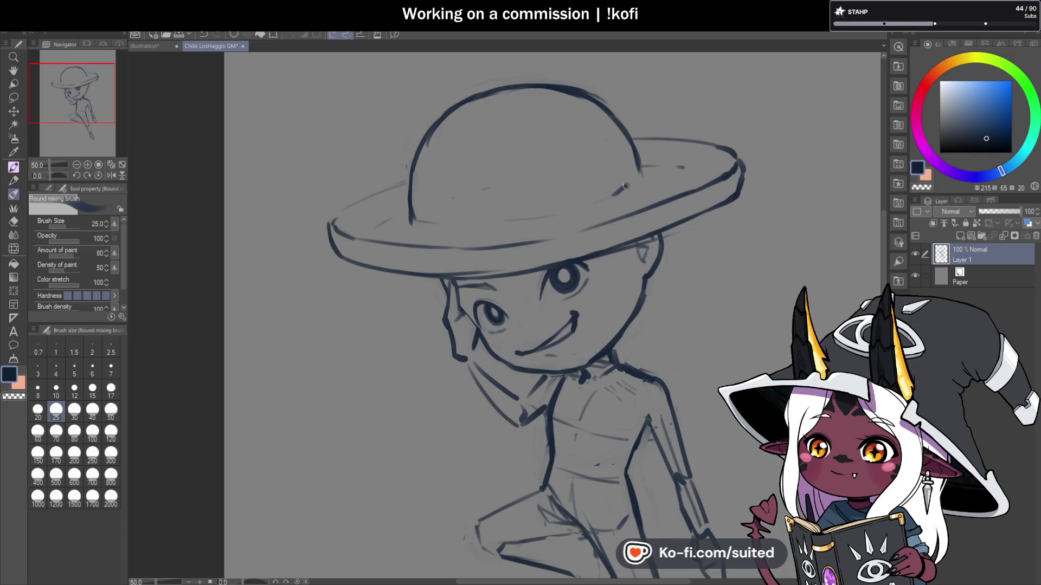
pyautogui.hotkey('ctrl', '0')
pyautogui.scroll(3, 493, 187)
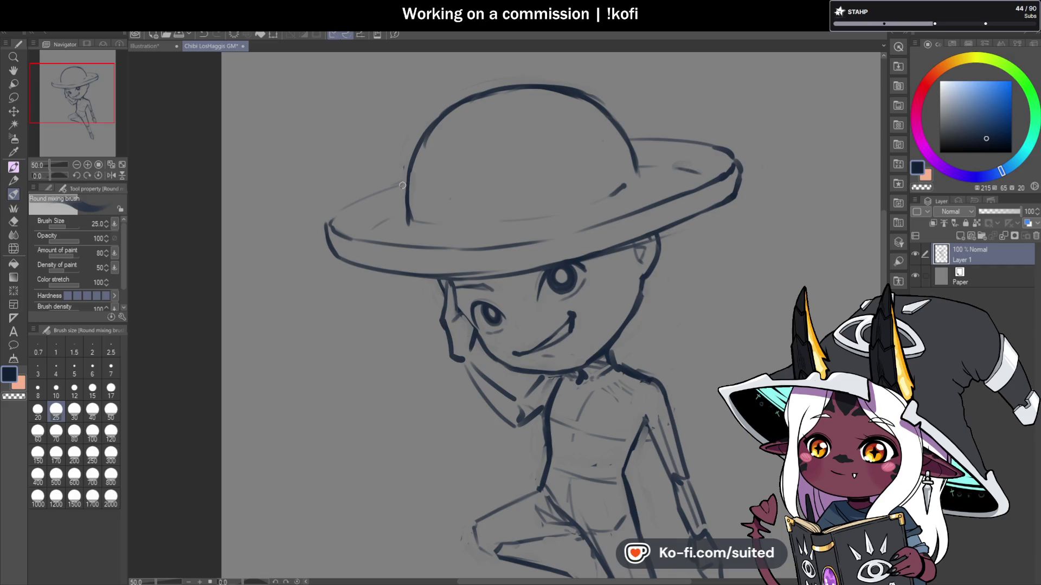
pyautogui.moveTo(406, 183); pyautogui.dragTo(323, 223)
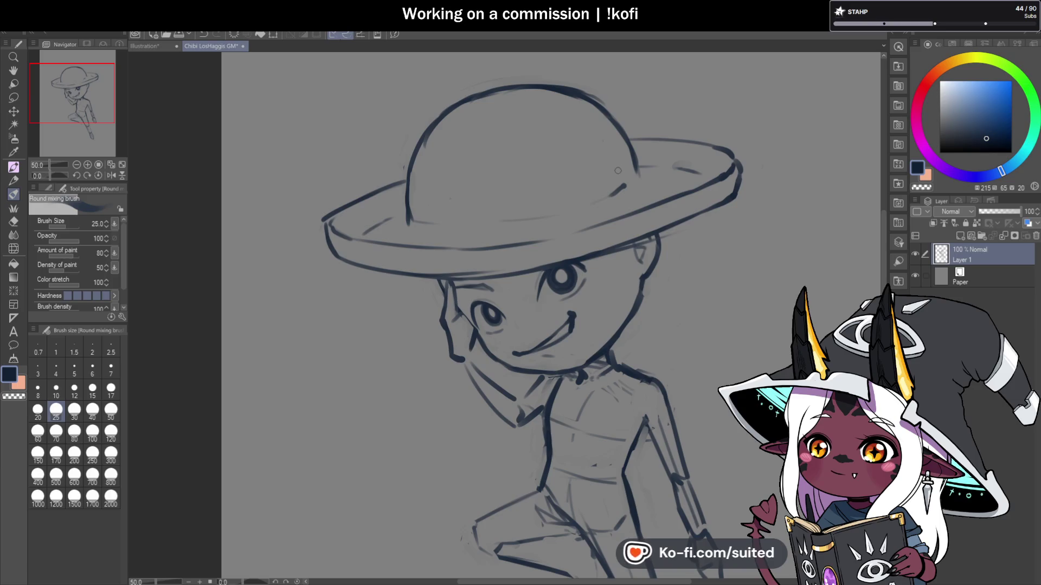
pyautogui.scroll(-1, 671, 200)
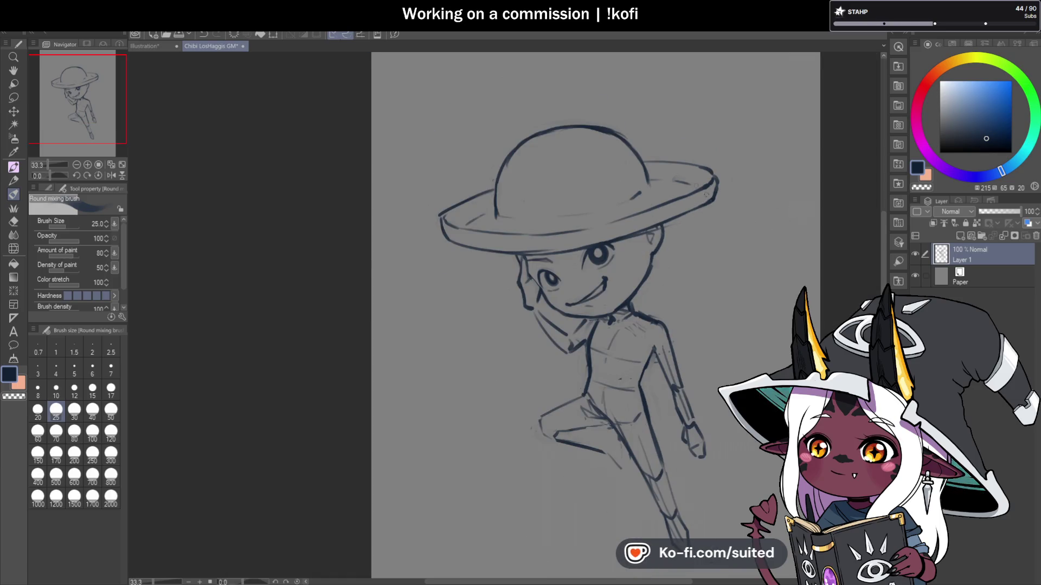
pyautogui.scroll(1, 619, 163)
# Step: Lasso the hat dome, scale it to 94%, and mirror the view to check proportions
pyautogui.press('m')
pyautogui.moveTo(624, 136)
pyautogui.mouseDown()
pyautogui.moveTo(646, 206)
pyautogui.moveTo(569, 244)
pyautogui.moveTo(410, 219)
pyautogui.moveTo(425, 153)
pyautogui.mouseUp()
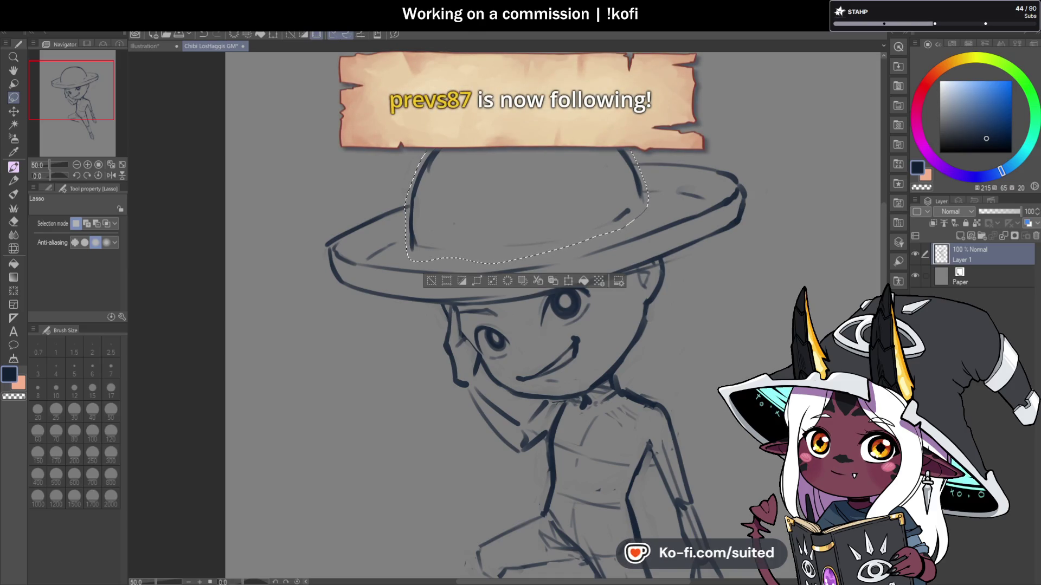
pyautogui.hotkey('ctrl', 't')
pyautogui.moveTo(645, 89)
pyautogui.mouseDown()
pyautogui.moveTo(632, 116)
pyautogui.moveTo(640, 107)
pyautogui.mouseUp()
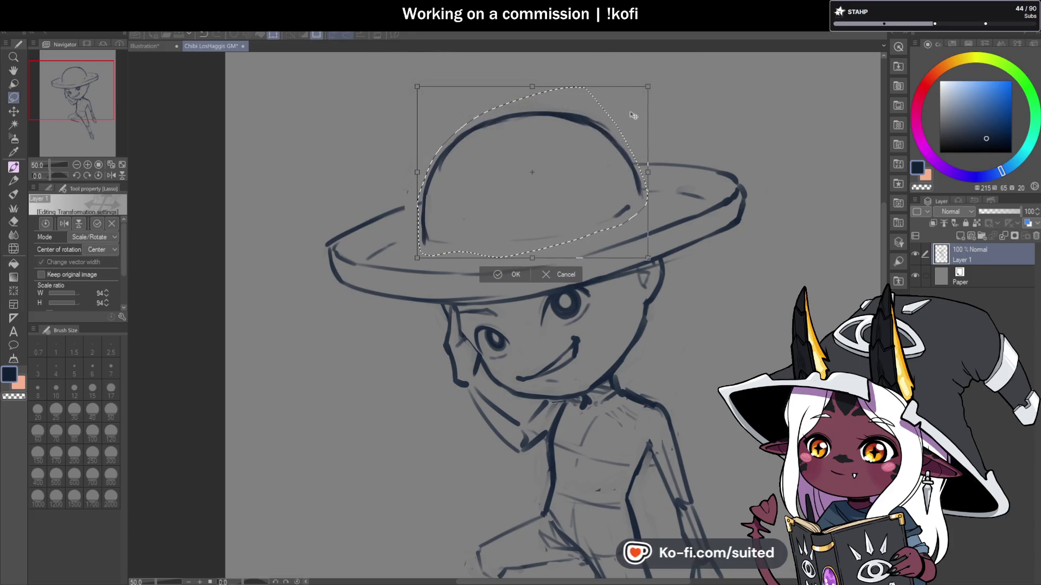
pyautogui.press('Return')
pyautogui.hotkey('ctrl', 'd')
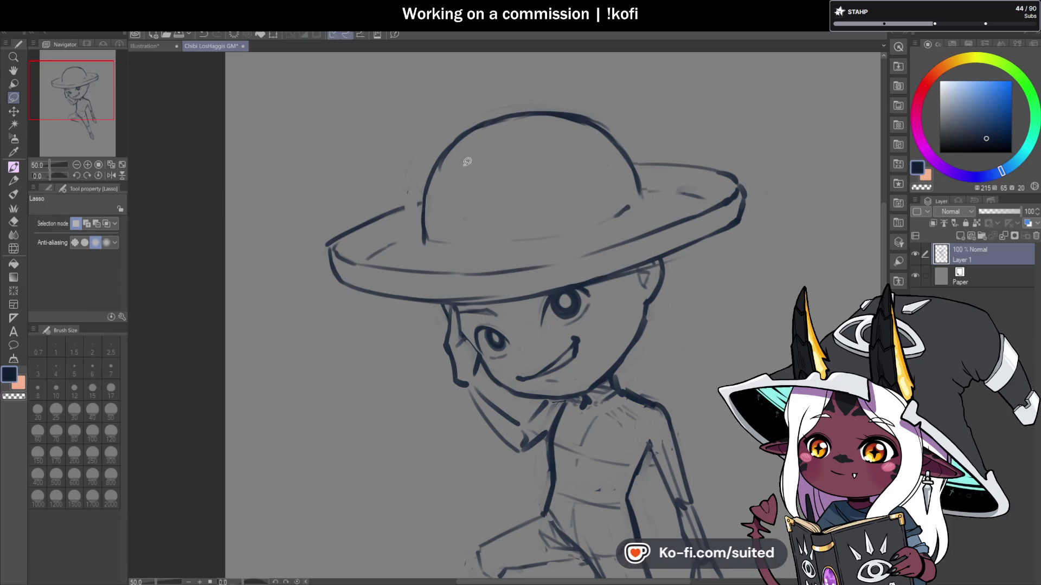
pyautogui.press('b')
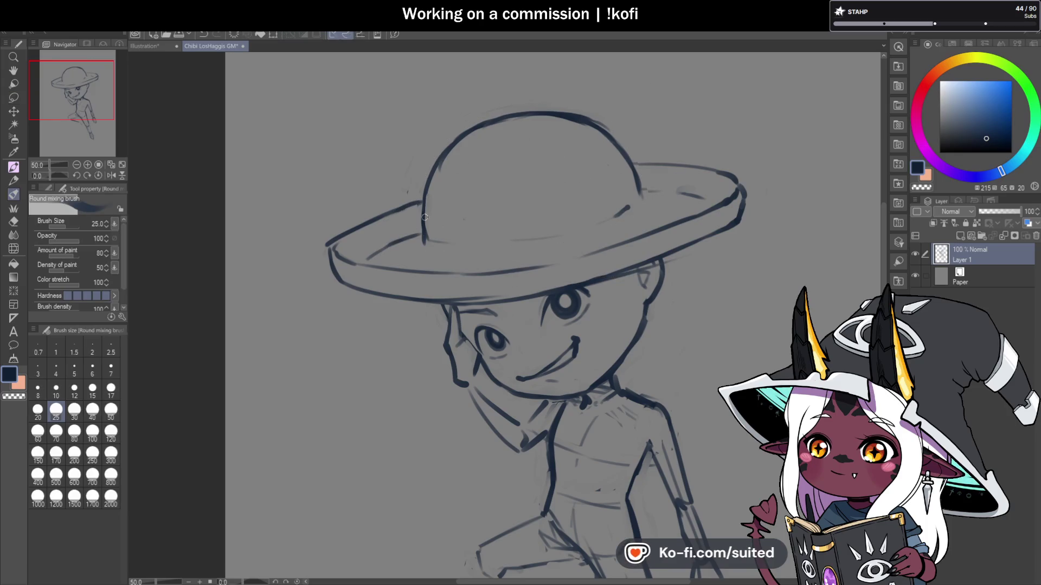
pyautogui.scroll(-2, 462, 187)
pyautogui.scroll(1, 610, 325)
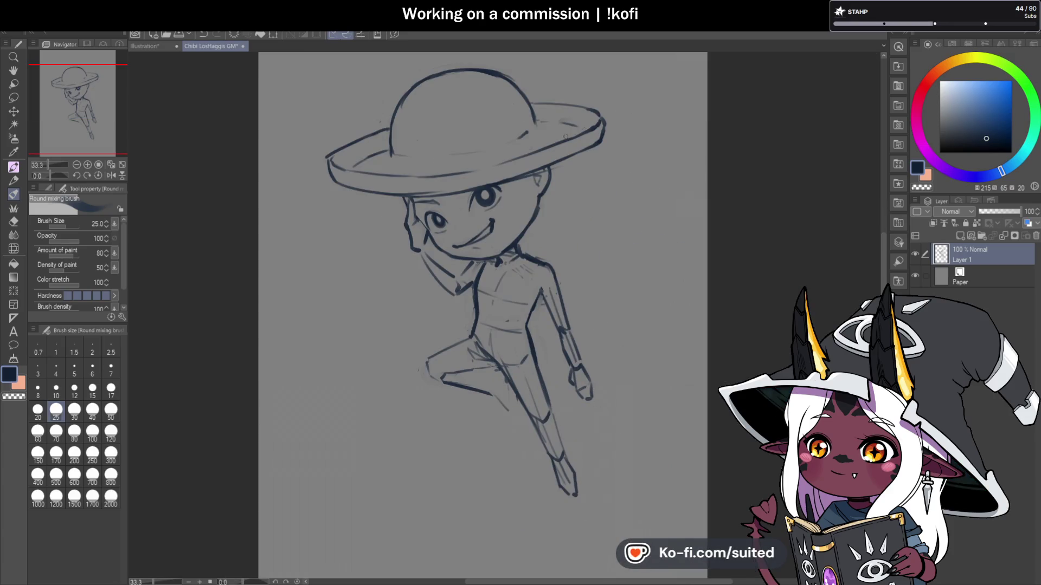
pyautogui.click(113, 176)
# Step: Redraw the lower hat brim line darker and draw the raised hand's fingers
pyautogui.scroll(1, 604, 199)
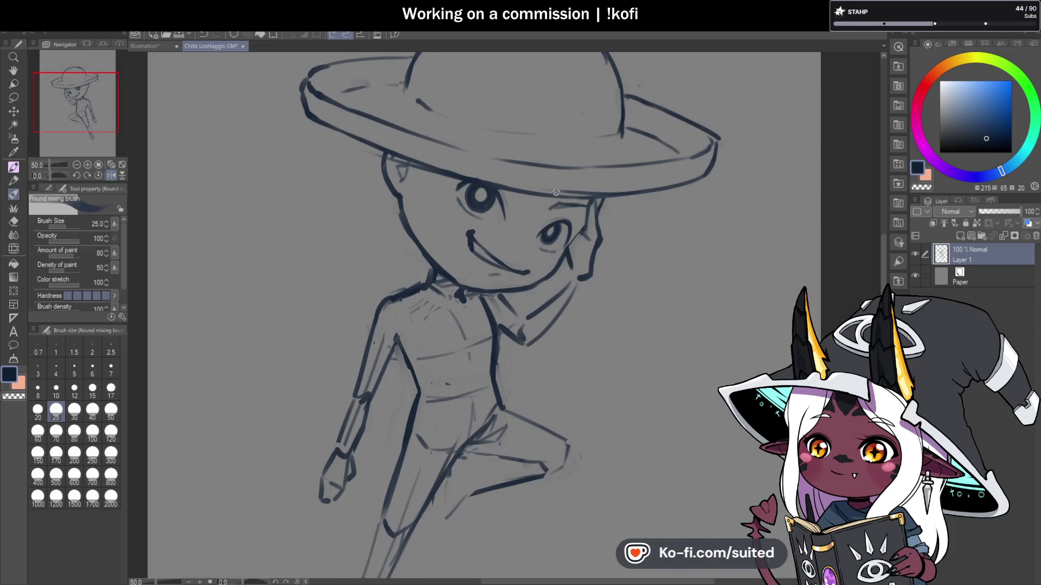
pyautogui.moveTo(544, 194); pyautogui.dragTo(648, 186)
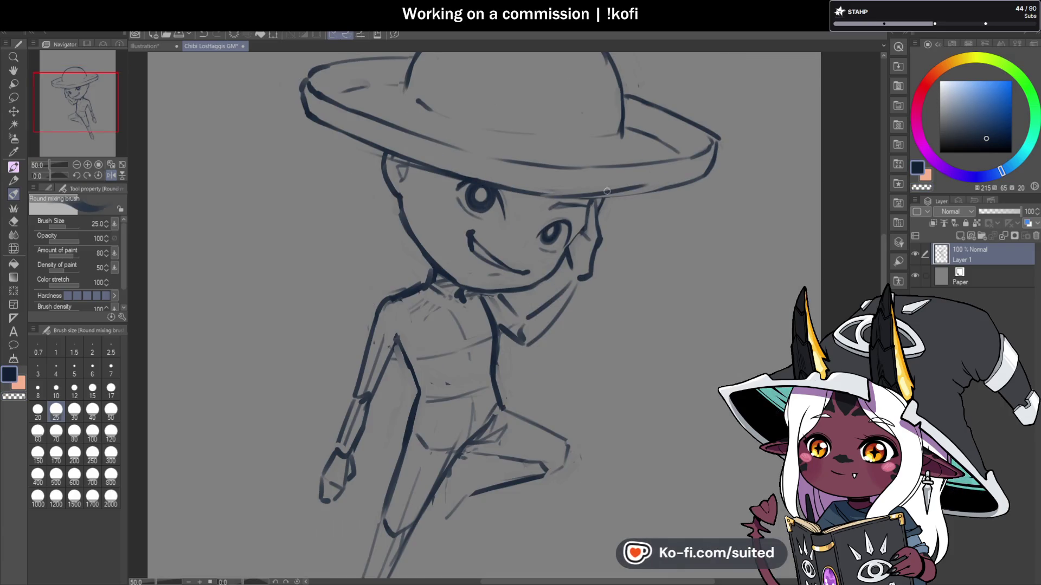
pyautogui.moveTo(564, 198); pyautogui.dragTo(667, 184)
pyautogui.press('c')
pyautogui.press('c')
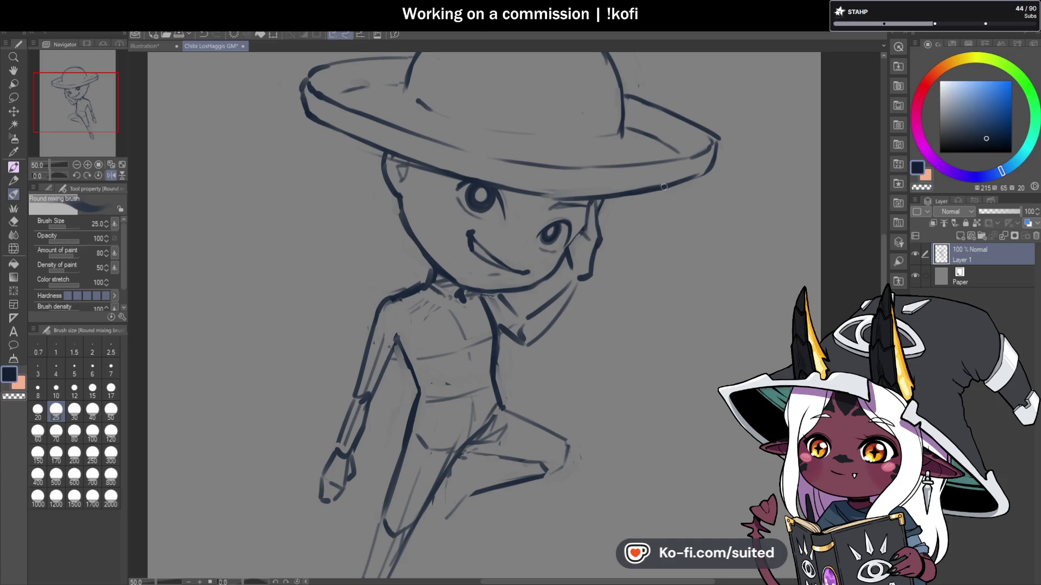
pyautogui.scroll(-1, 660, 227)
pyautogui.moveTo(621, 224)
pyautogui.mouseDown()
pyautogui.moveTo(591, 241)
pyautogui.moveTo(599, 269)
pyautogui.mouseUp()
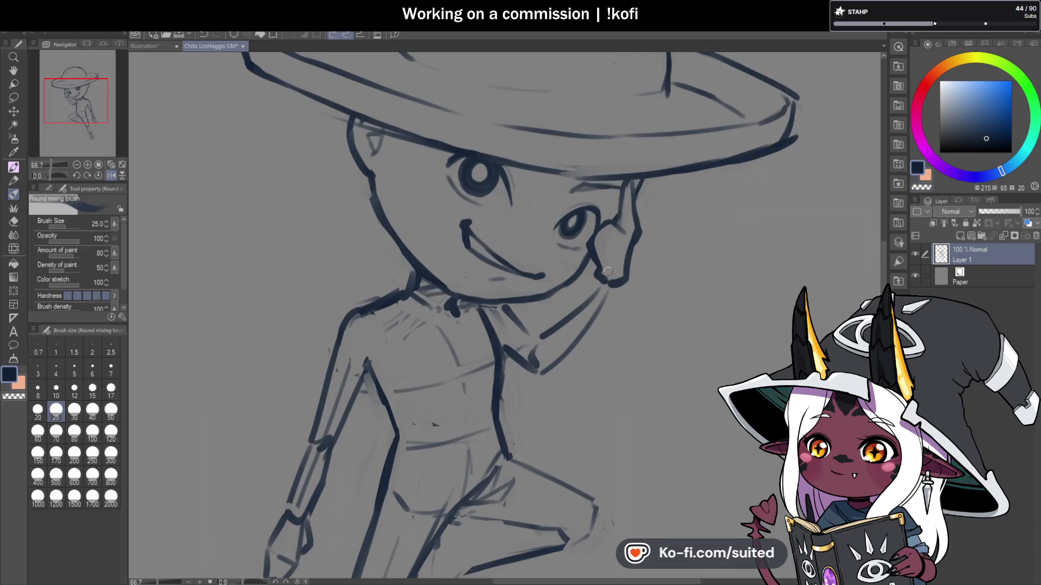
pyautogui.scroll(-3, 607, 271)
pyautogui.scroll(3, 482, 246)
# Step: Redraw the shoulder and inner arm lines darker and flip the view back to normal
pyautogui.moveTo(409, 255)
pyautogui.mouseDown()
pyautogui.moveTo(384, 326)
pyautogui.moveTo(422, 260)
pyautogui.moveTo(481, 223)
pyautogui.mouseUp()
pyautogui.moveTo(433, 306)
pyautogui.mouseDown()
pyautogui.moveTo(395, 374)
pyautogui.moveTo(439, 302)
pyautogui.mouseUp()
pyautogui.scroll(-2, 548, 271)
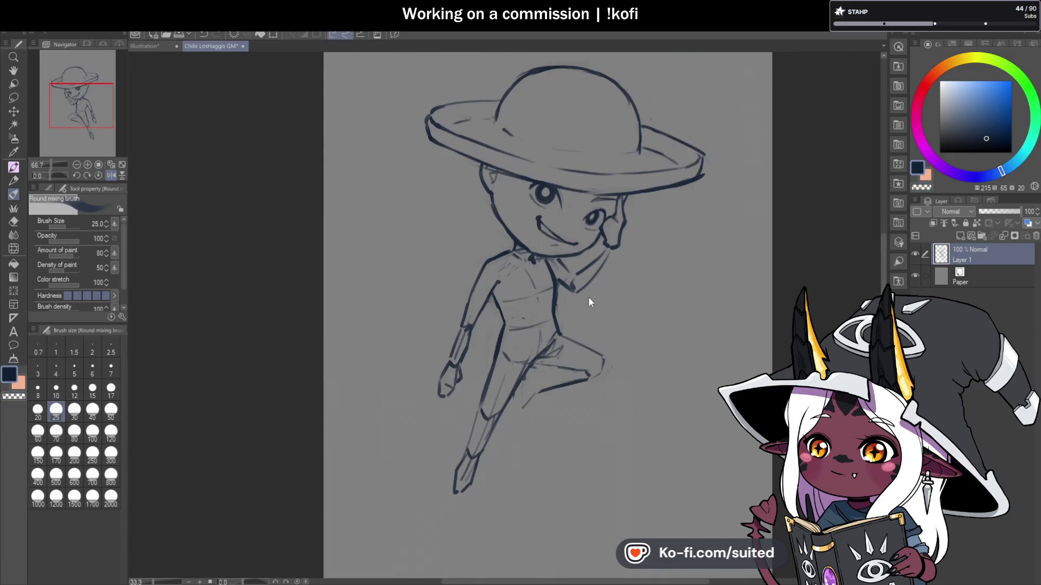
pyautogui.click(114, 174)
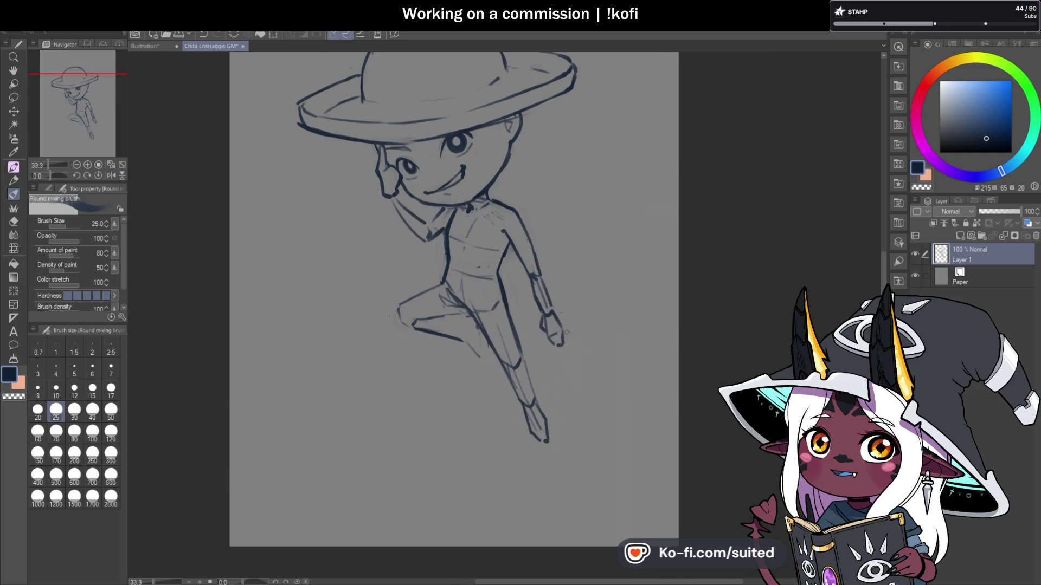
pyautogui.click(964, 233)
# Step: Fade Layer 1 to 47% opacity and ink a line from neck to chest on Layer 2
pyautogui.click(976, 276)
pyautogui.moveTo(1007, 213); pyautogui.dragTo(996, 214)
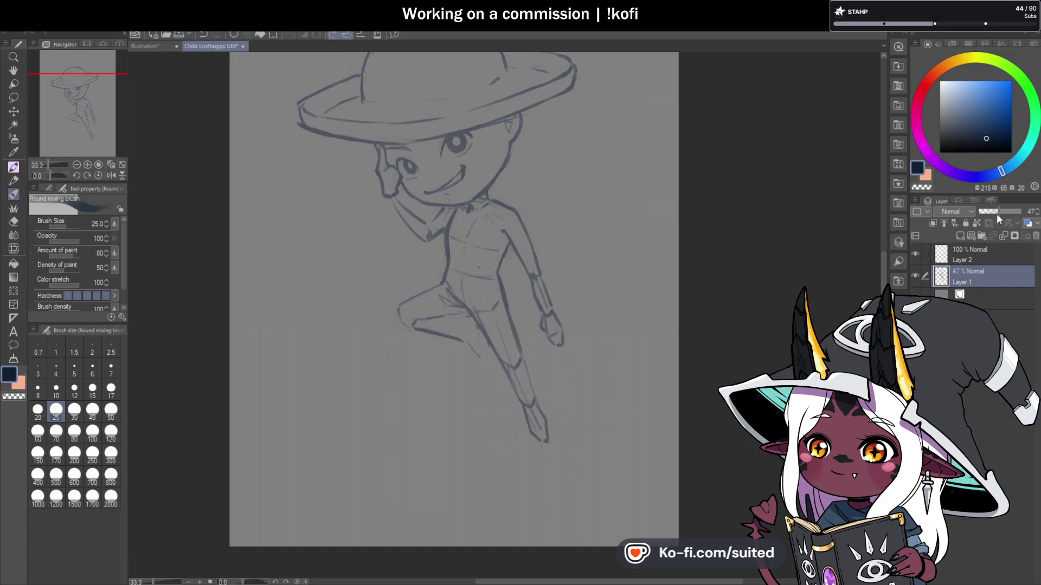
pyautogui.click(973, 254)
pyautogui.scroll(1, 489, 218)
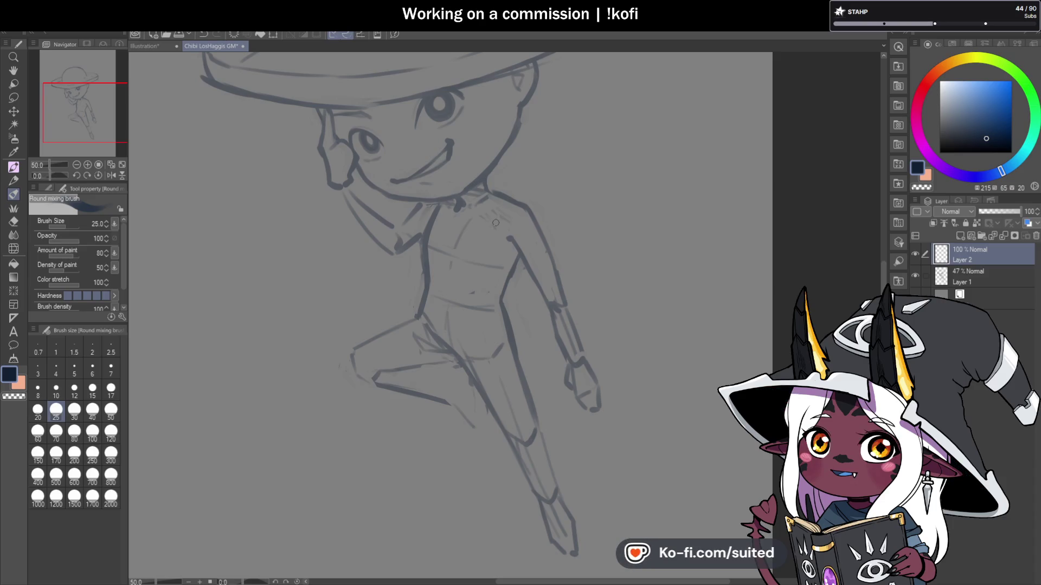
pyautogui.moveTo(490, 190); pyautogui.dragTo(459, 308)
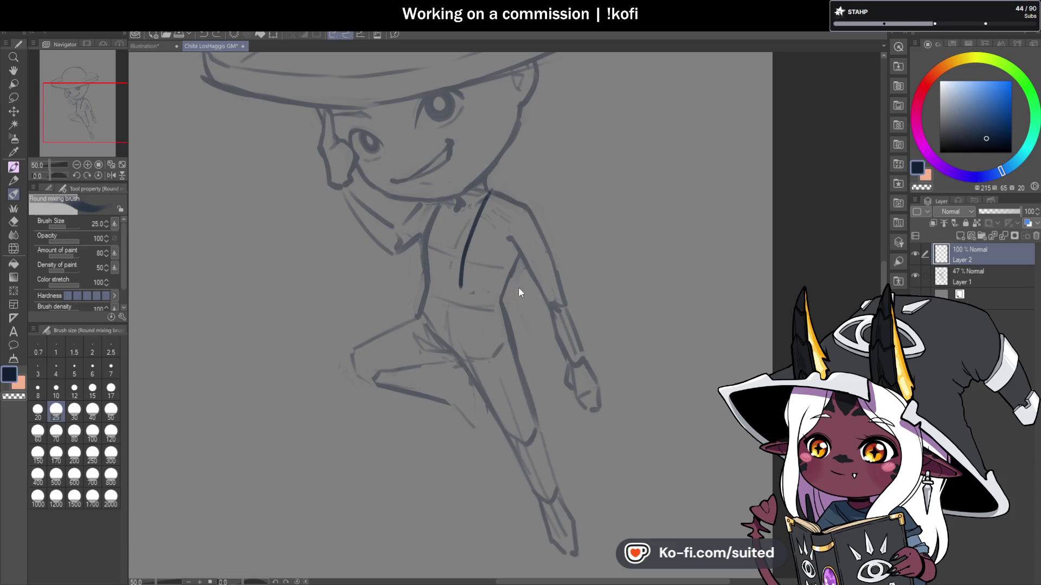
# Step: Ink the waistband, suspender strap, shoulder line and arm outline from shoulder to wrist on Layer 2
pyautogui.moveTo(519, 280); pyautogui.dragTo(470, 293)
pyautogui.moveTo(454, 200)
pyautogui.mouseDown()
pyautogui.moveTo(429, 288)
pyautogui.moveTo(415, 275)
pyautogui.moveTo(434, 285)
pyautogui.mouseUp()
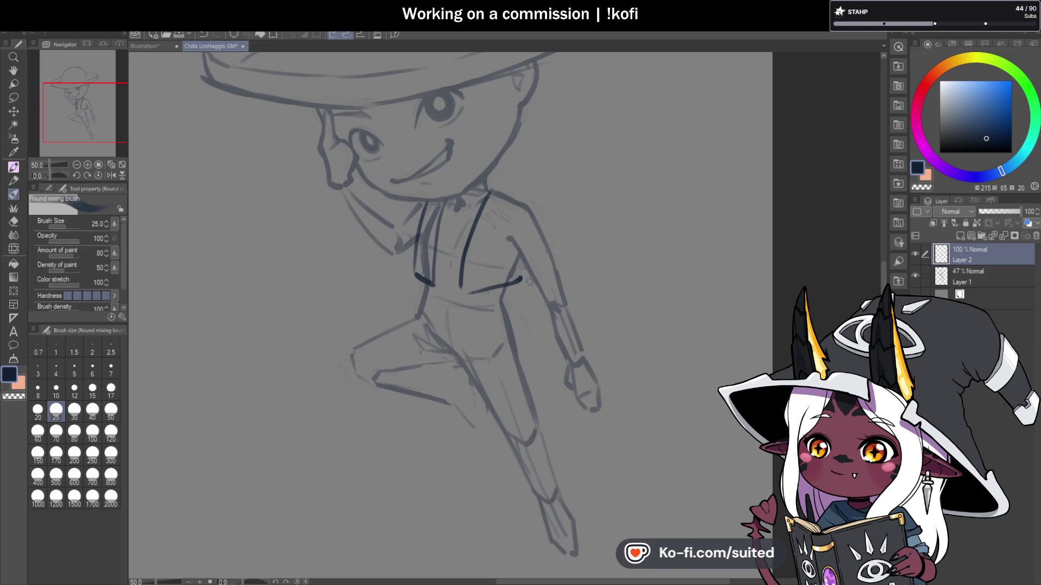
pyautogui.moveTo(587, 355)
pyautogui.mouseDown()
pyautogui.moveTo(575, 365)
pyautogui.moveTo(554, 343)
pyautogui.moveTo(524, 268)
pyautogui.mouseUp()
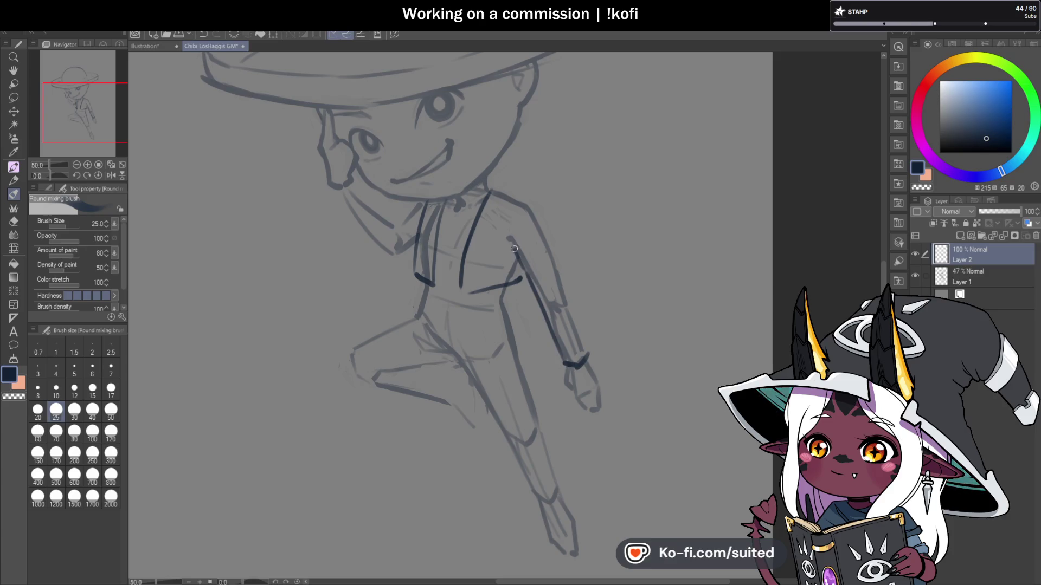
pyautogui.moveTo(520, 212); pyautogui.dragTo(525, 214)
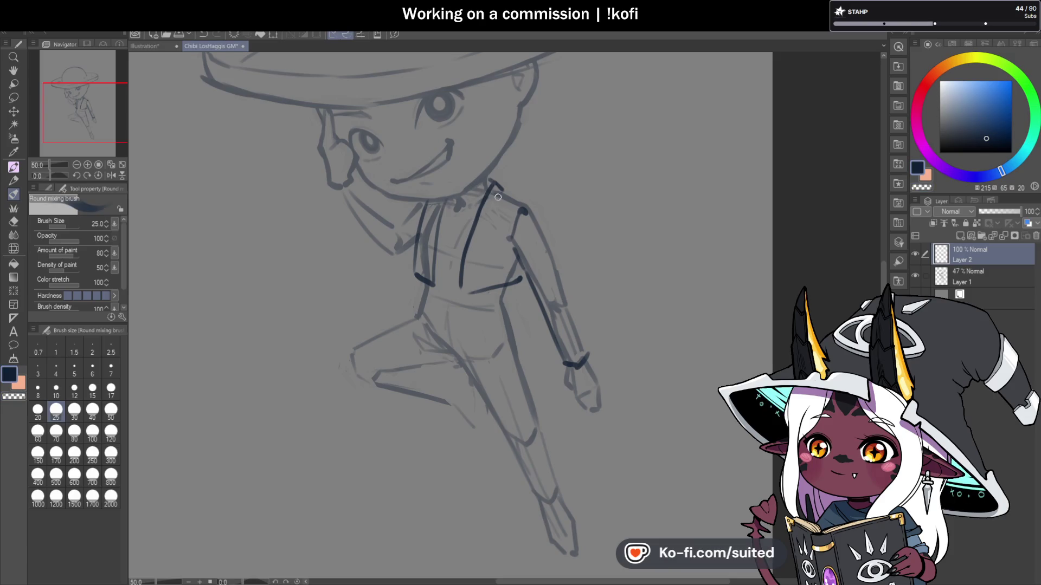
pyautogui.moveTo(471, 253)
pyautogui.mouseDown()
pyautogui.moveTo(471, 285)
pyautogui.moveTo(520, 274)
pyautogui.mouseUp()
pyautogui.moveTo(511, 200)
pyautogui.mouseDown()
pyautogui.moveTo(504, 190)
pyautogui.moveTo(526, 202)
pyautogui.mouseUp()
pyautogui.moveTo(550, 252); pyautogui.dragTo(583, 347)
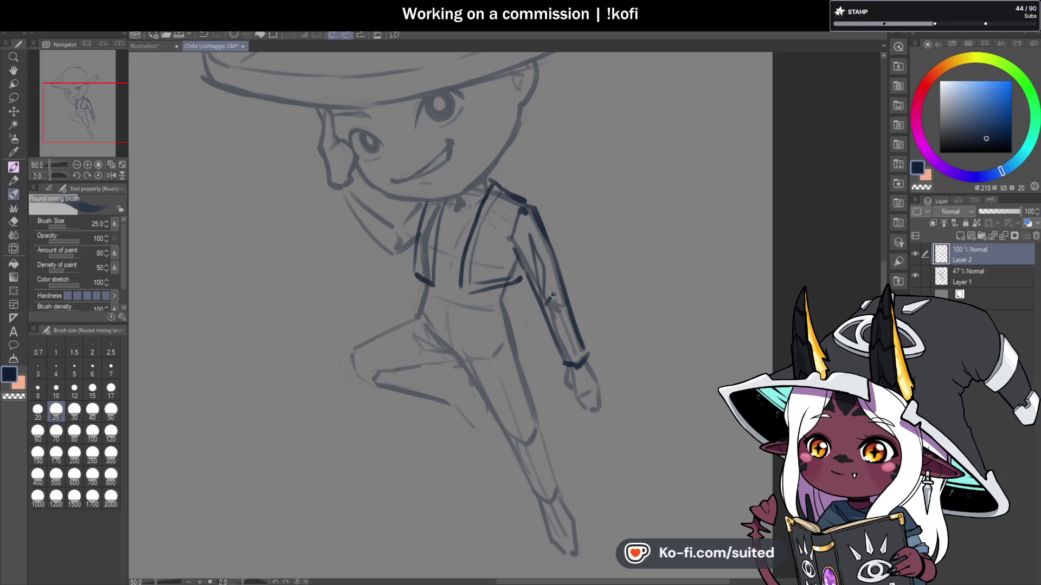
pyautogui.scroll(-1, 595, 225)
pyautogui.click(111, 176)
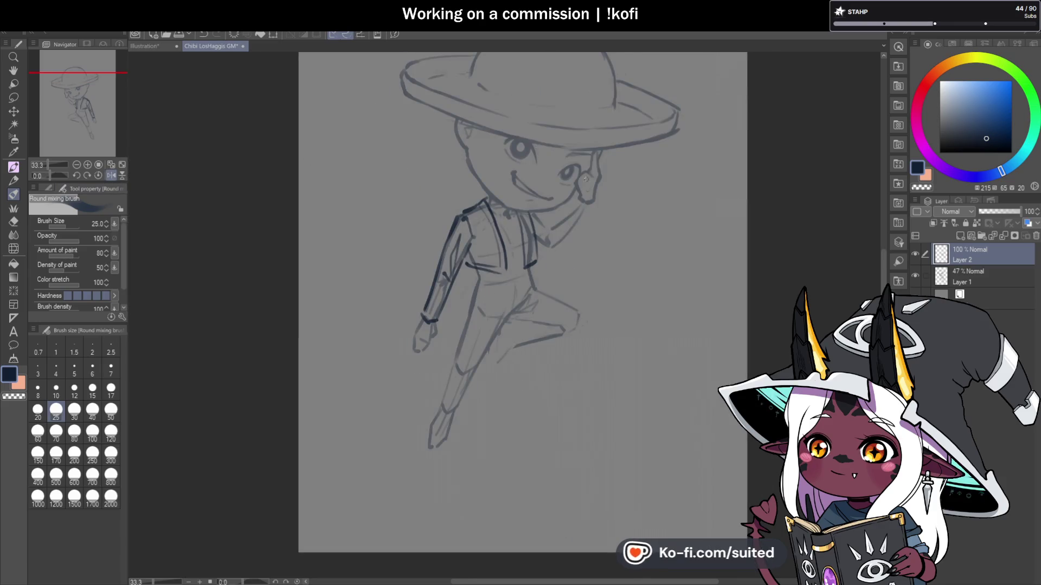
# Step: Ink the collar edge and raised arm's sleeve on the mirrored canvas, then flip back
pyautogui.scroll(2, 514, 193)
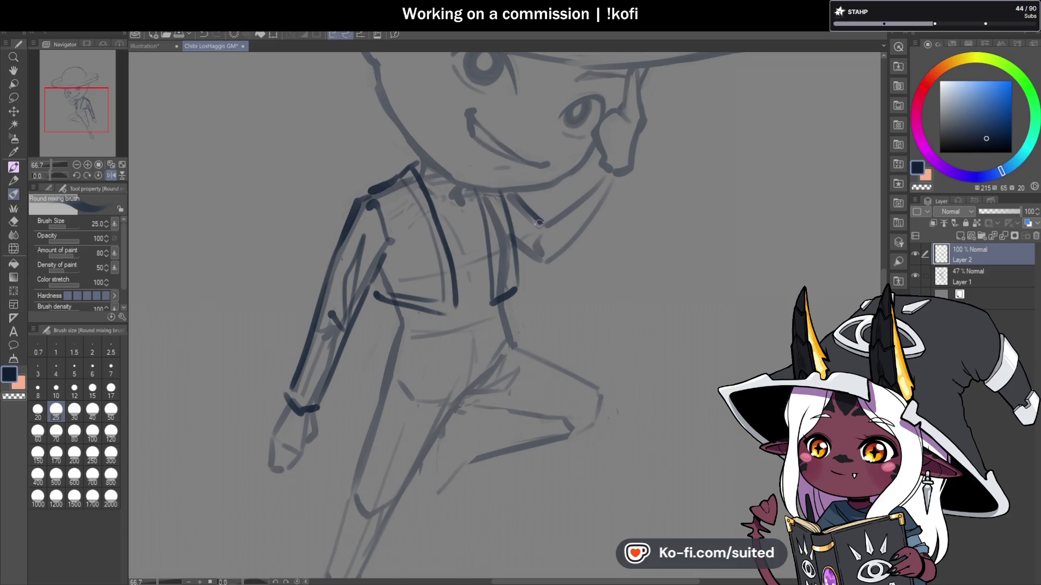
pyautogui.moveTo(579, 193); pyautogui.dragTo(597, 175)
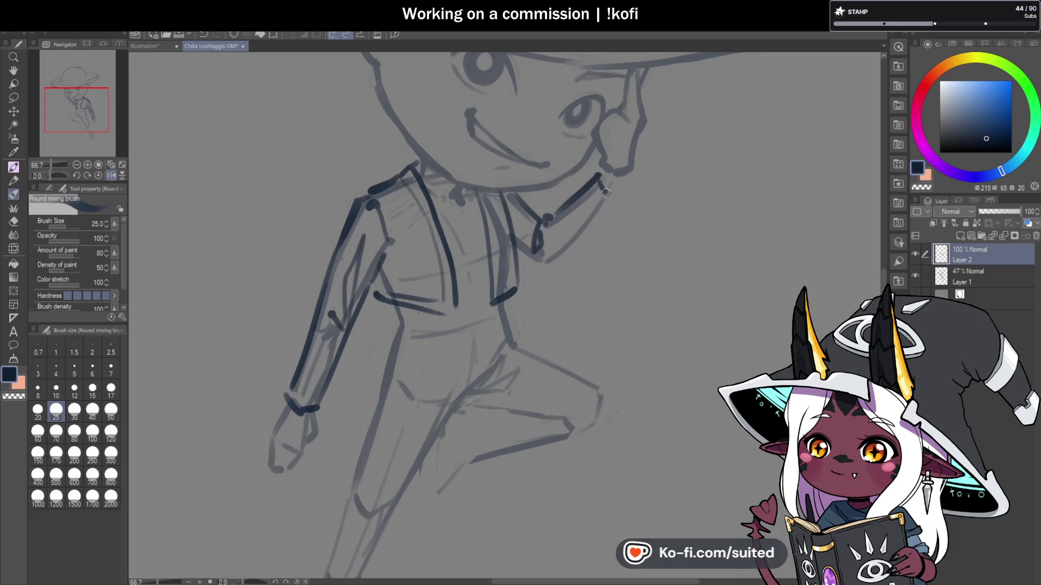
pyautogui.moveTo(608, 191); pyautogui.dragTo(545, 271)
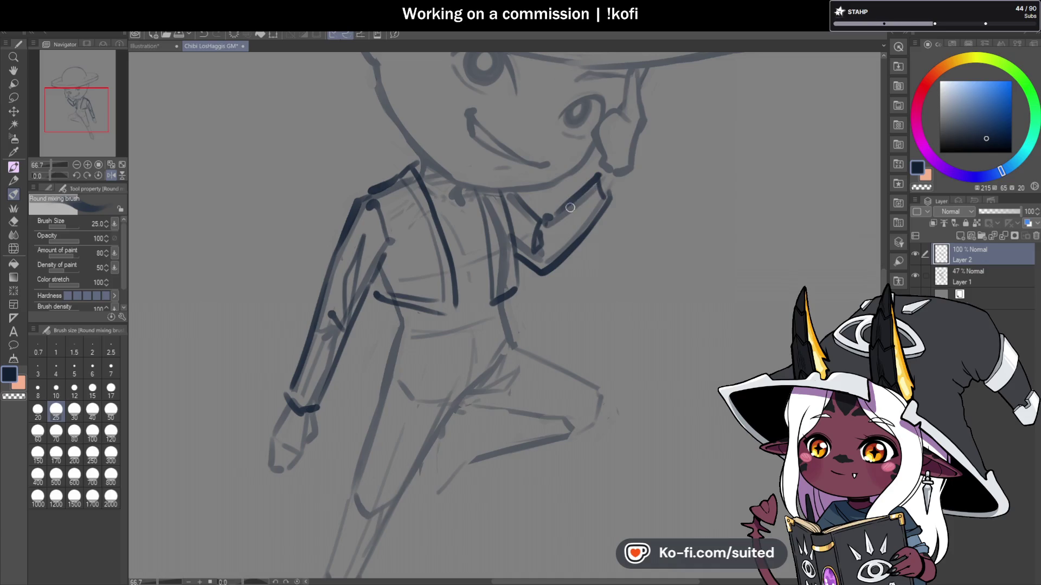
pyautogui.scroll(-2, 569, 207)
pyautogui.press('h')
# Step: Draw a small bow tie at the collar, redrawing it once after an undo
pyautogui.scroll(1, 485, 223)
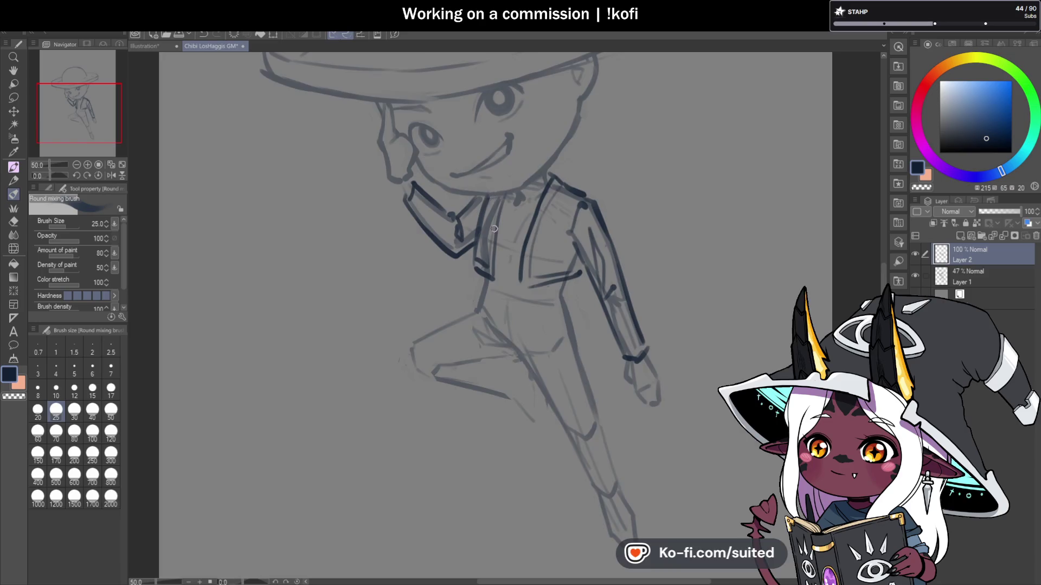
pyautogui.scroll(-2, 494, 229)
pyautogui.scroll(1, 609, 362)
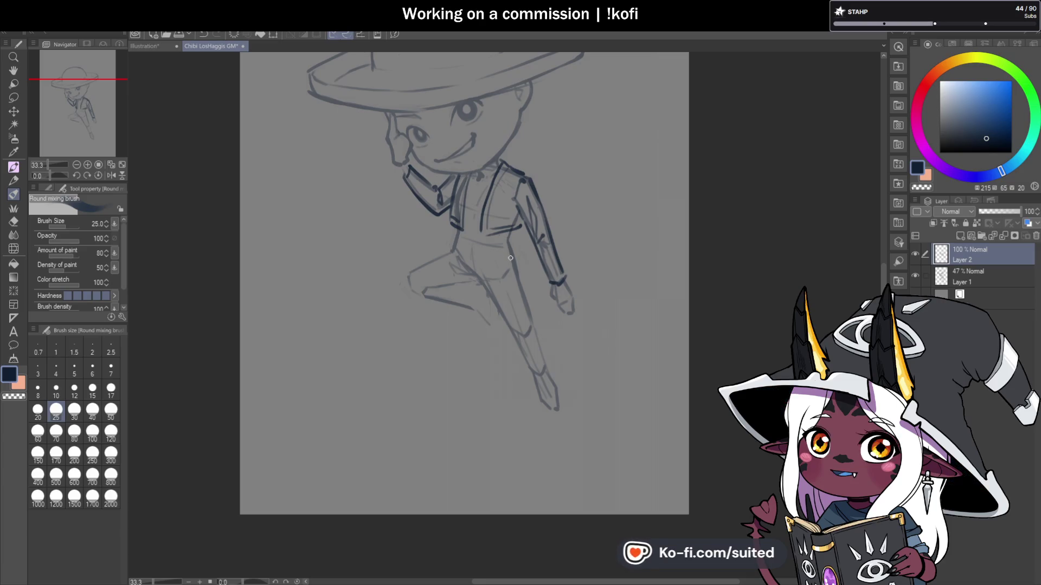
pyautogui.scroll(2, 462, 178)
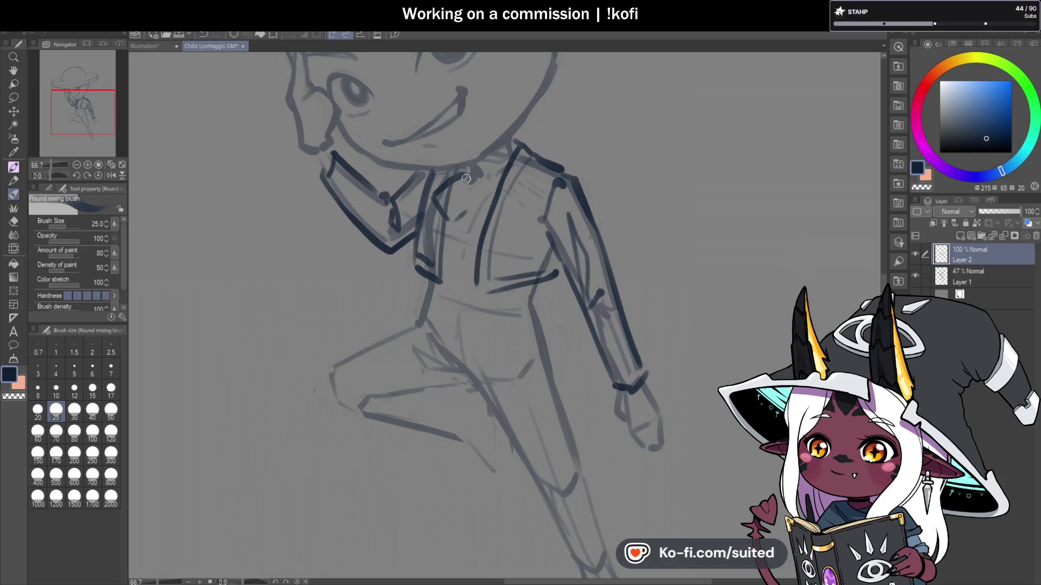
pyautogui.moveTo(475, 196)
pyautogui.mouseDown()
pyautogui.moveTo(482, 177)
pyautogui.moveTo(495, 181)
pyautogui.moveTo(478, 201)
pyautogui.moveTo(484, 221)
pyautogui.mouseUp()
pyautogui.hotkey('ctrl', 'z')
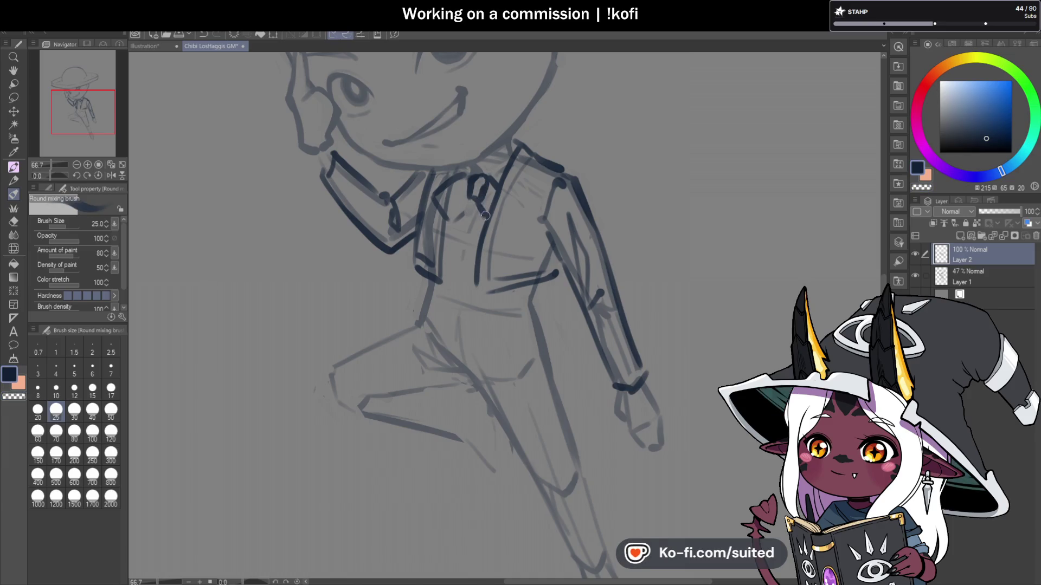
pyautogui.moveTo(472, 202)
pyautogui.mouseDown()
pyautogui.moveTo(448, 193)
pyautogui.moveTo(467, 182)
pyautogui.mouseUp()
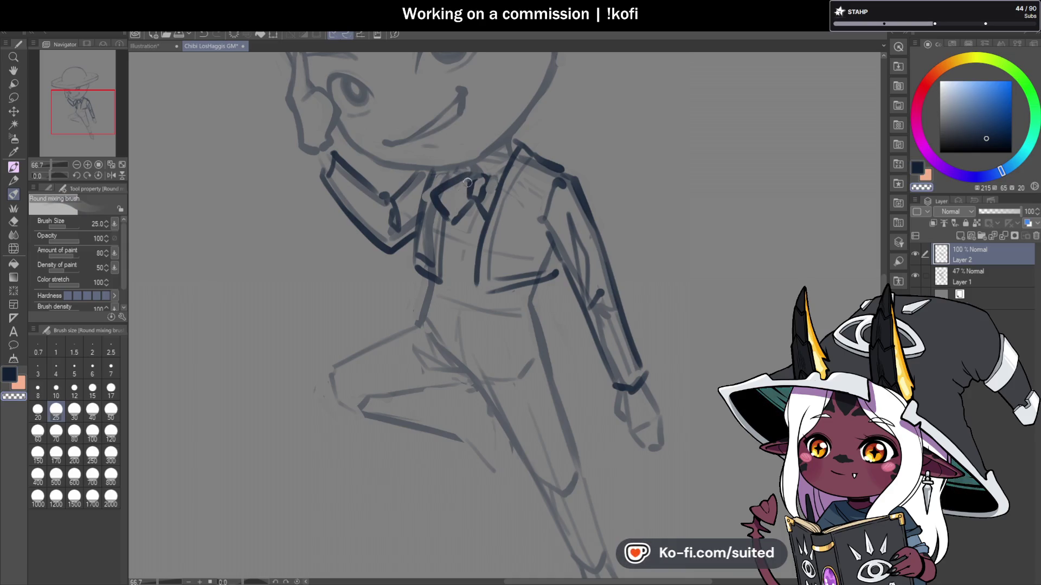
pyautogui.scroll(-5, 489, 176)
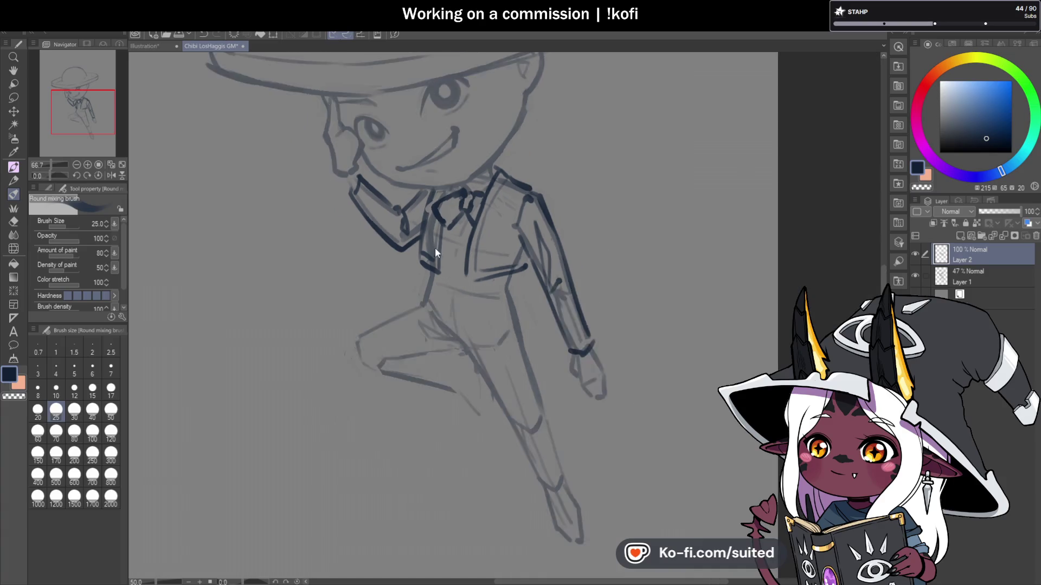
# Step: Draw a short stroke under the tie knot to close it, then zoom toward the legs
pyautogui.scroll(5, 483, 239)
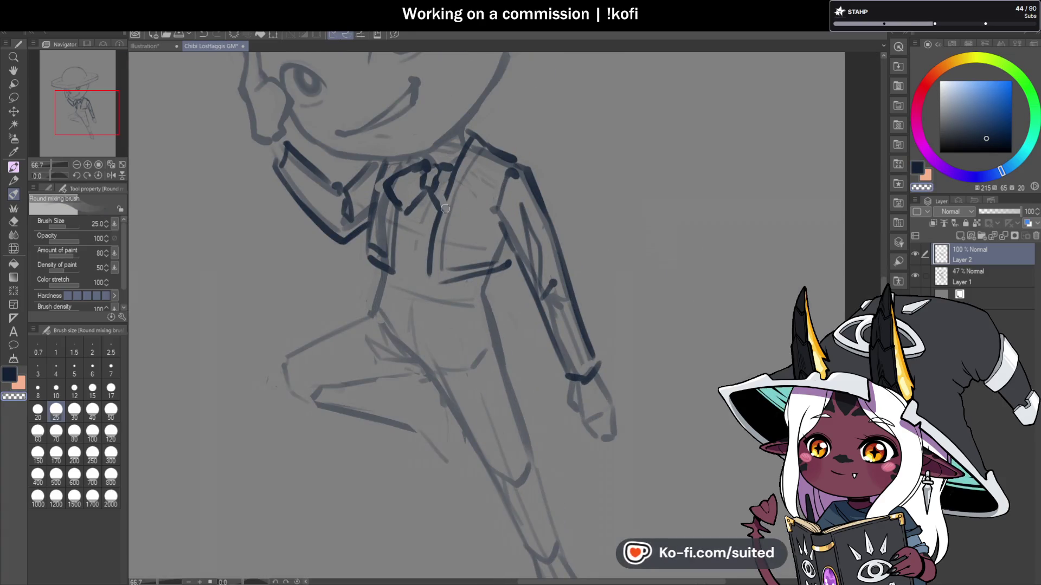
pyautogui.moveTo(456, 212); pyautogui.dragTo(438, 215)
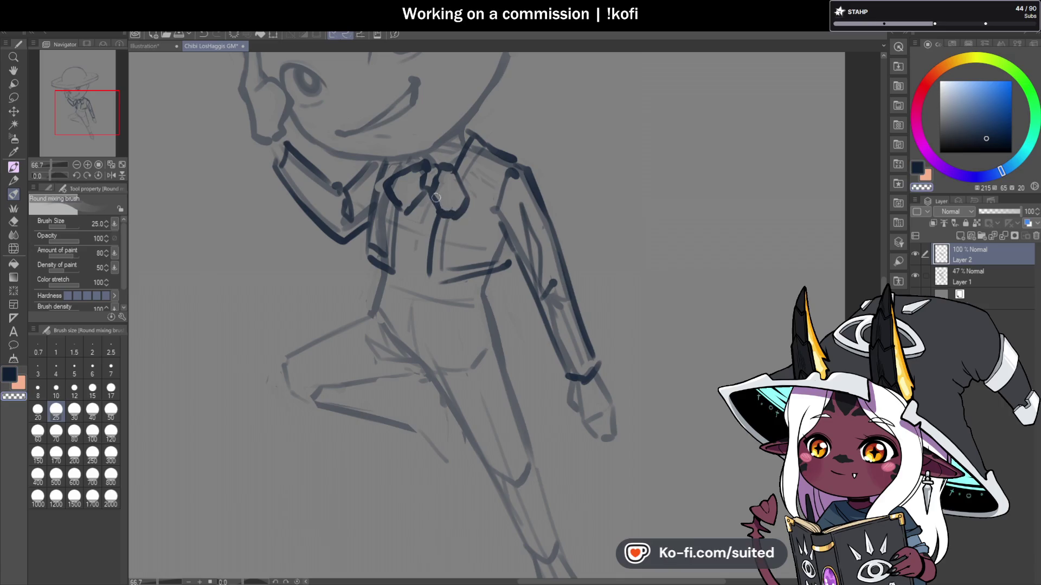
pyautogui.scroll(-5, 480, 219)
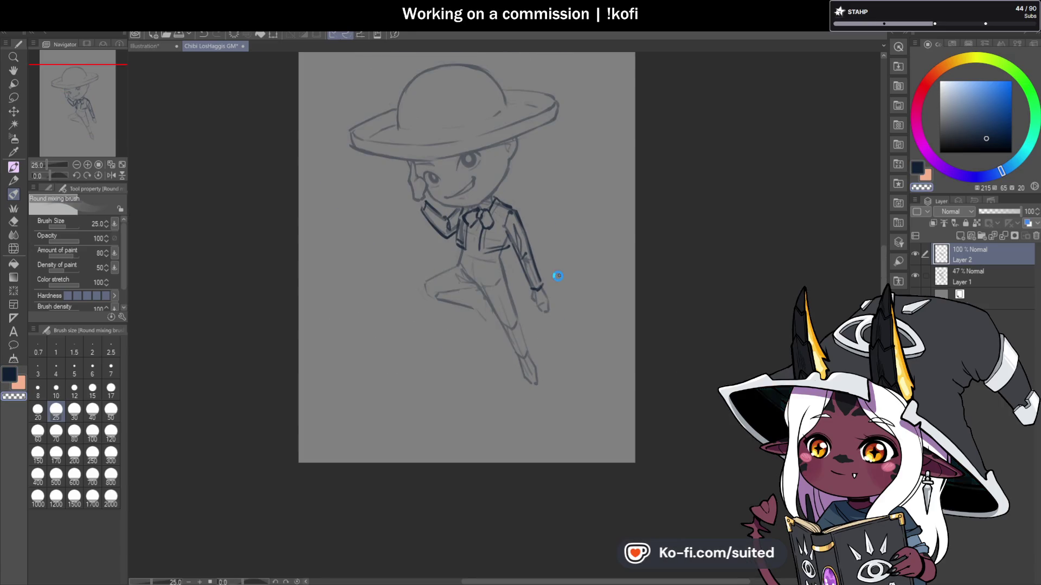
pyautogui.scroll(2, 503, 274)
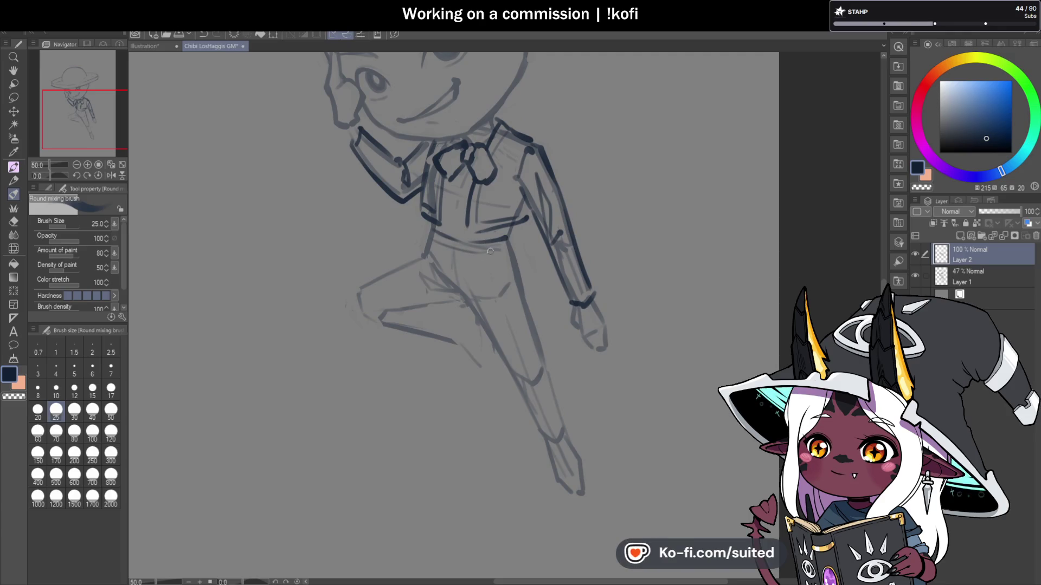
pyautogui.scroll(-1, 426, 259)
pyautogui.scroll(1, 485, 224)
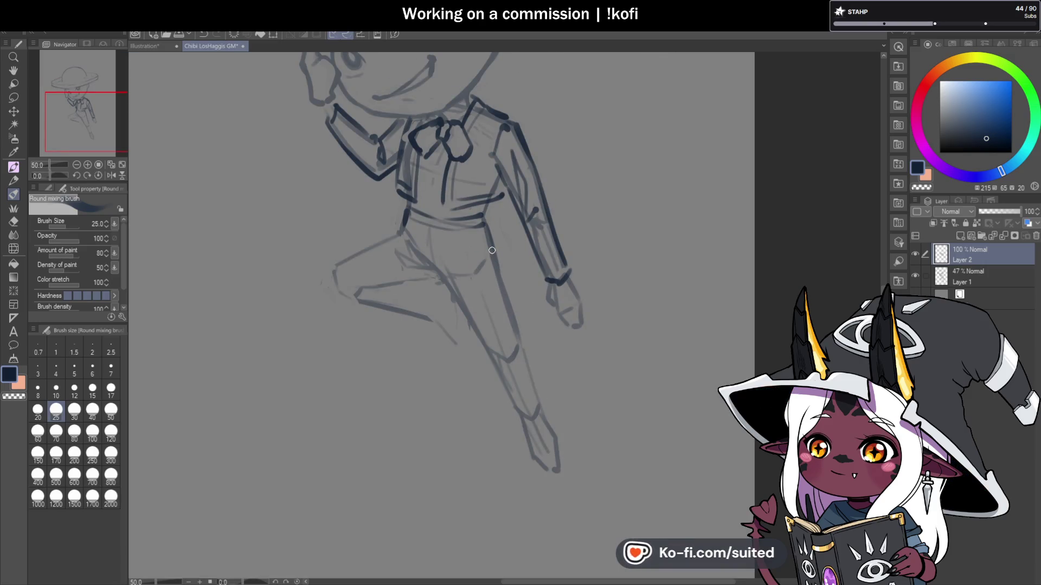
pyautogui.scroll(-1, 491, 250)
pyautogui.scroll(1, 433, 234)
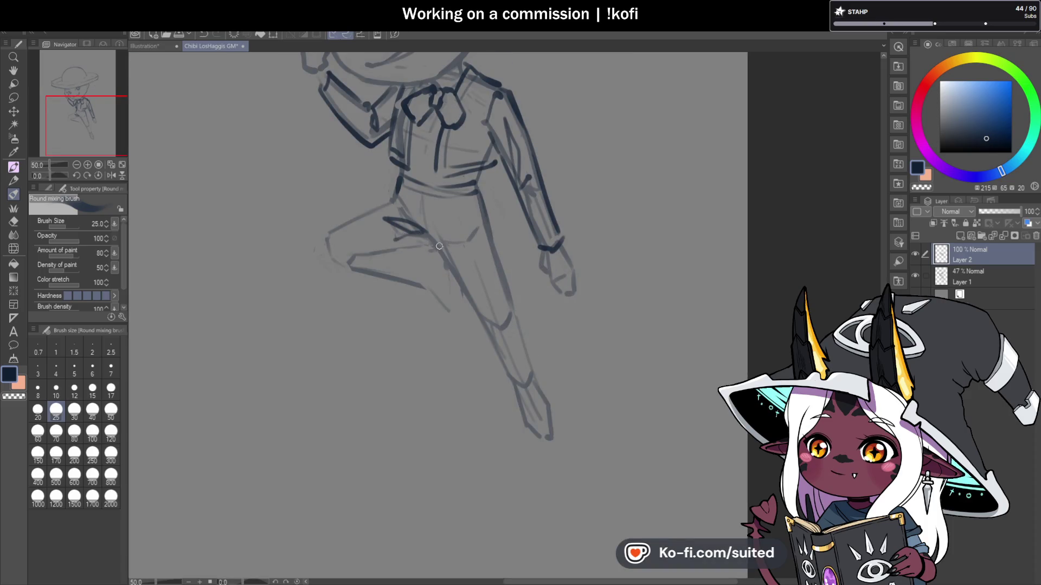
# Step: Ink the straight leg's outline down to the ankle, redoing misplaced strokes
pyautogui.moveTo(465, 299); pyautogui.dragTo(473, 320)
pyautogui.hotkey('ctrl', 'z')
pyautogui.moveTo(434, 237); pyautogui.dragTo(482, 328)
pyautogui.moveTo(487, 213); pyautogui.dragTo(529, 331)
pyautogui.hotkey('ctrl', 'z')
pyautogui.moveTo(495, 219); pyautogui.dragTo(537, 386)
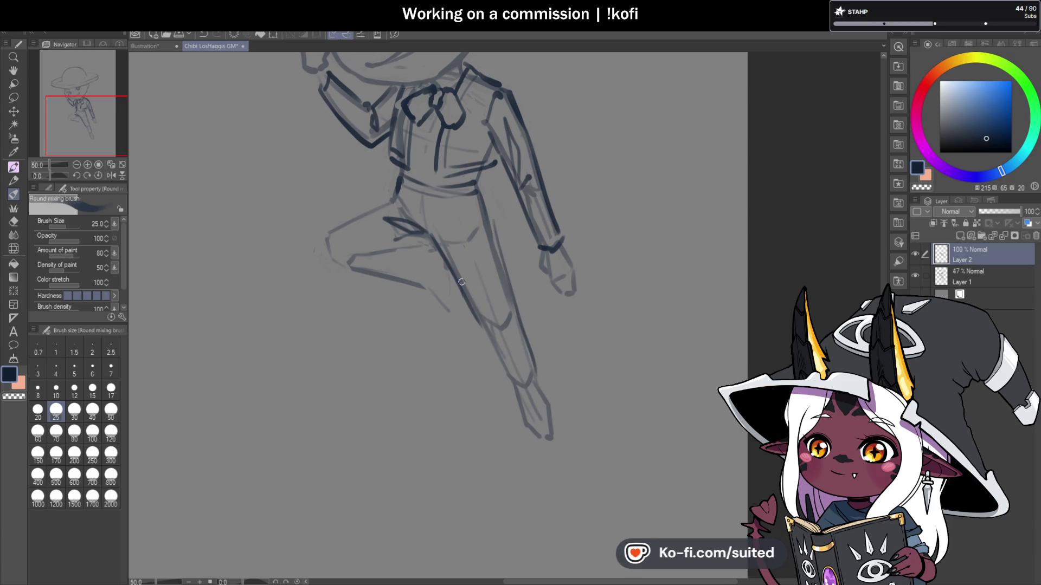
pyautogui.moveTo(481, 328)
pyautogui.mouseDown()
pyautogui.moveTo(502, 380)
pyautogui.moveTo(536, 373)
pyautogui.mouseUp()
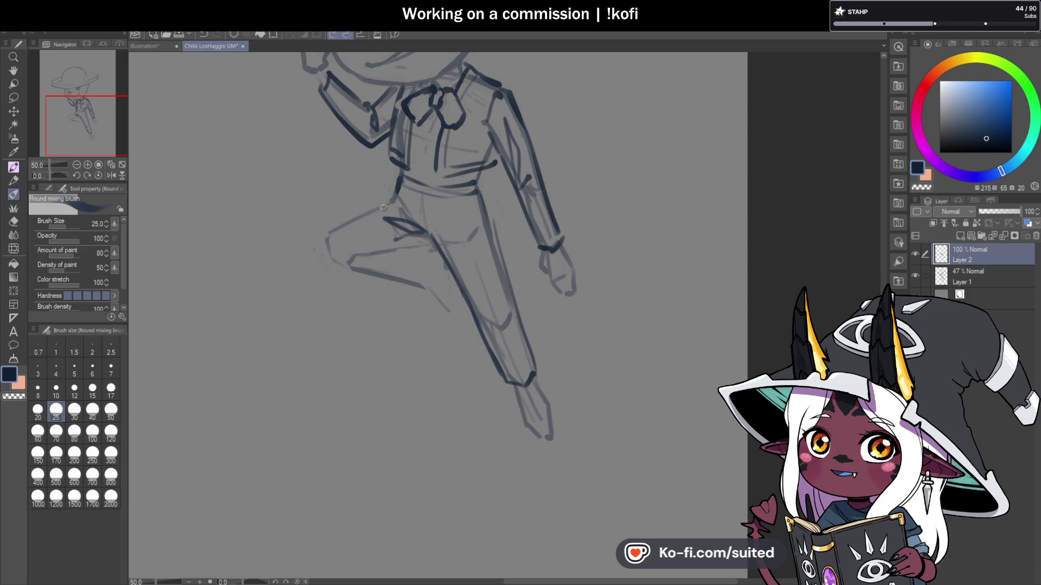
# Step: Outline the bent thigh, the back of the knee and the shin
pyautogui.moveTo(389, 200)
pyautogui.mouseDown()
pyautogui.moveTo(325, 238)
pyautogui.moveTo(329, 254)
pyautogui.mouseUp()
pyautogui.moveTo(431, 244); pyautogui.dragTo(355, 265)
pyautogui.scroll(-2, 420, 260)
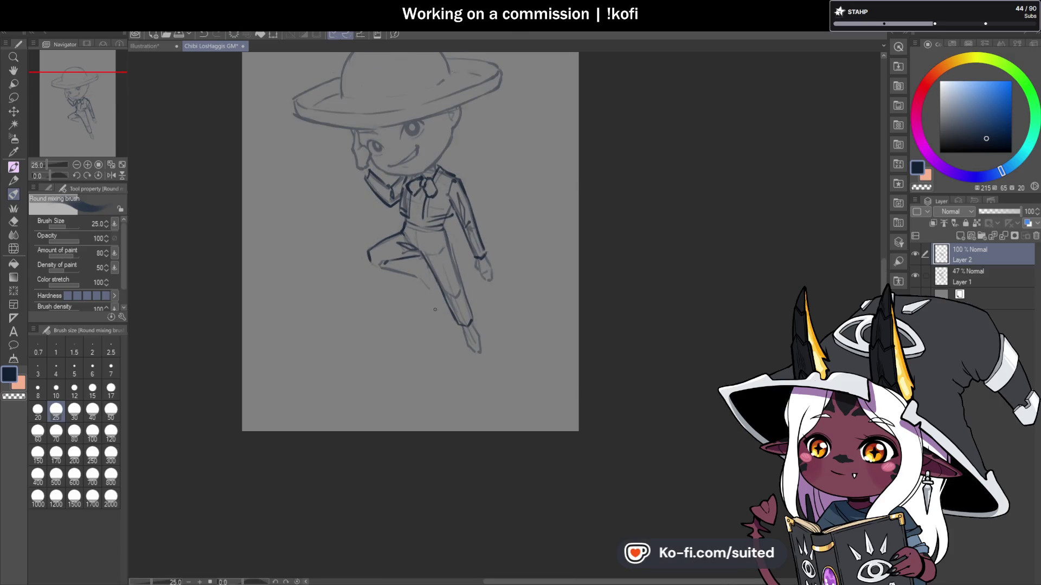
pyautogui.scroll(-2, 435, 310)
pyautogui.scroll(3, 514, 271)
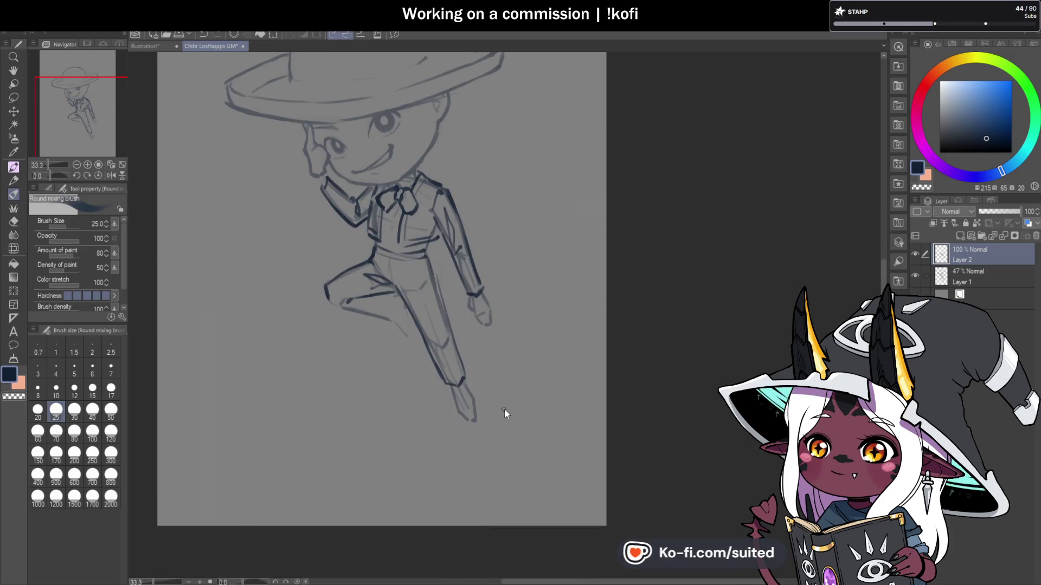
pyautogui.scroll(-1, 504, 411)
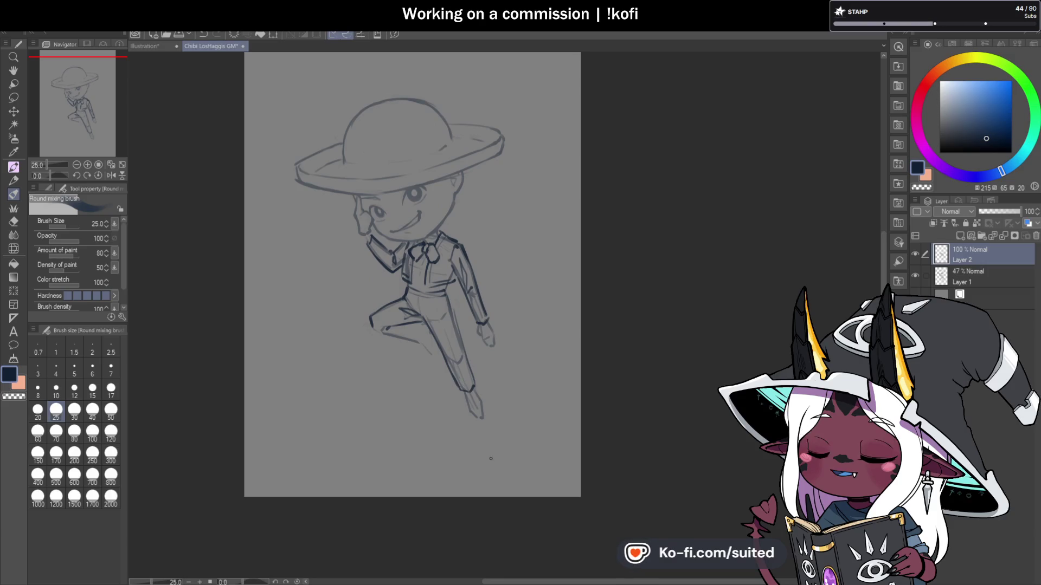
pyautogui.scroll(2, 402, 351)
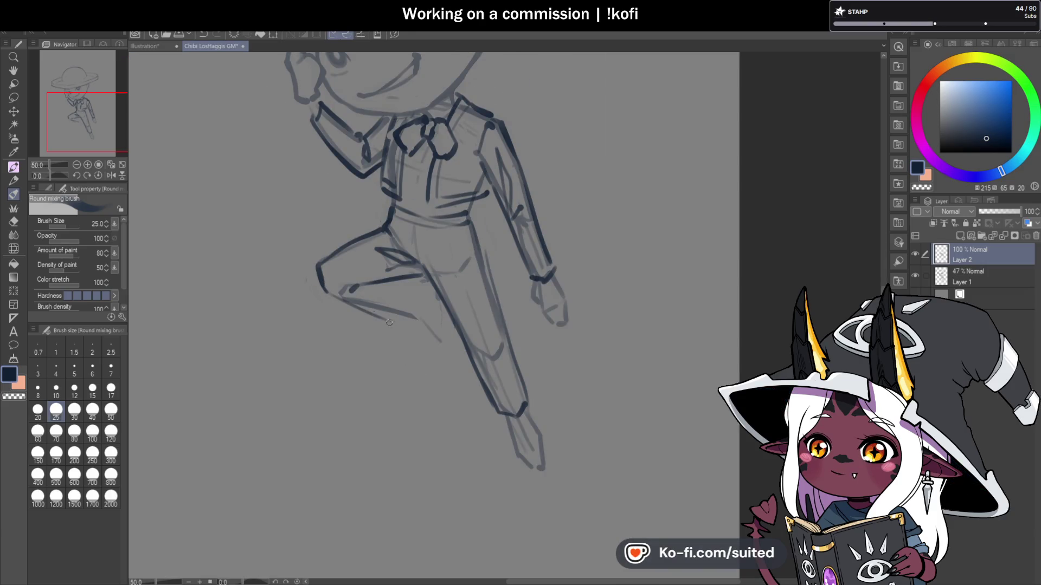
pyautogui.moveTo(412, 327); pyautogui.dragTo(342, 297)
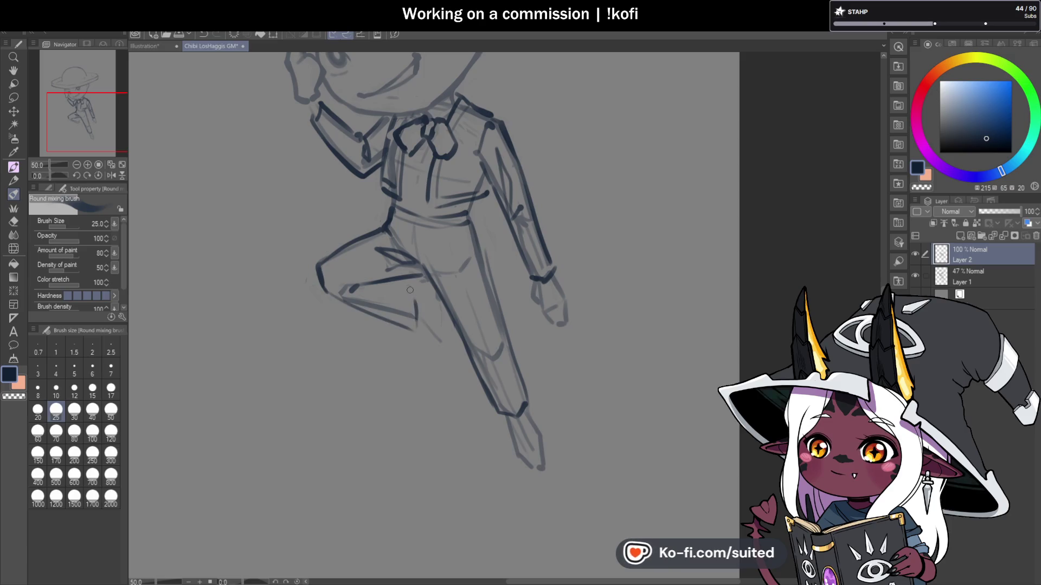
pyautogui.moveTo(417, 328); pyautogui.dragTo(424, 300)
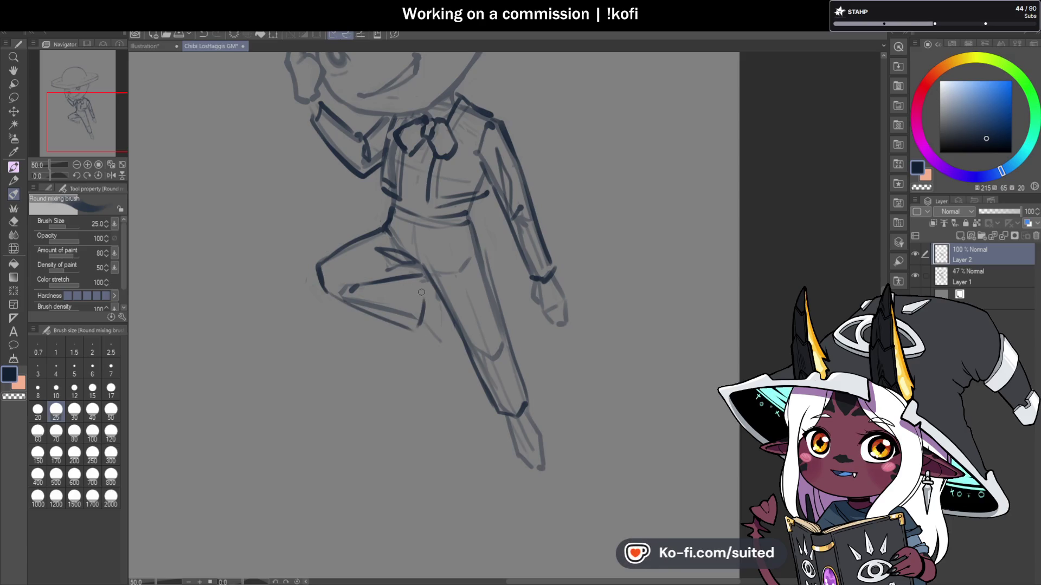
pyautogui.moveTo(434, 346)
pyautogui.mouseDown()
pyautogui.moveTo(431, 296)
pyautogui.moveTo(444, 304)
pyautogui.mouseUp()
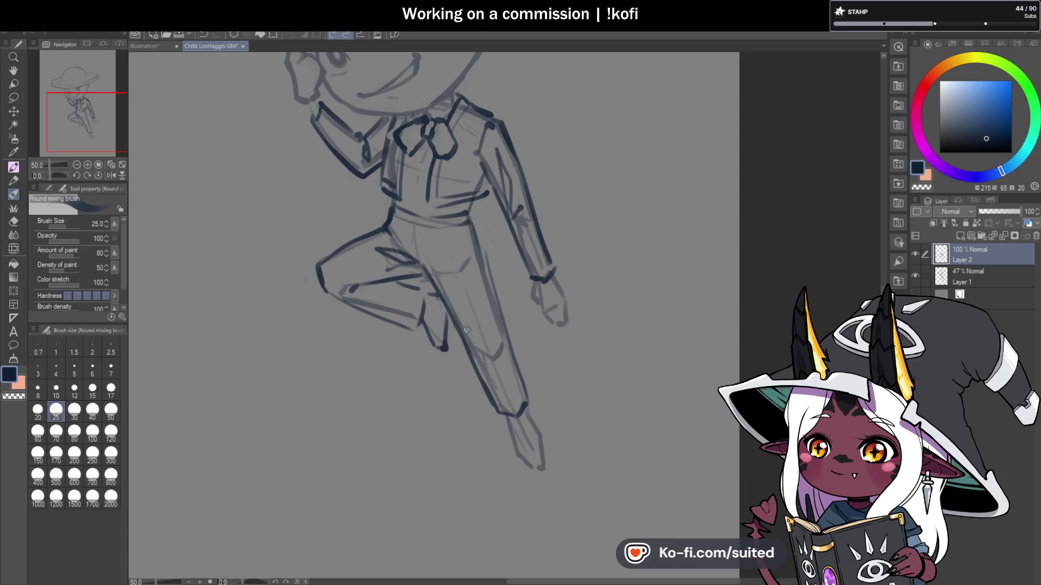
# Step: Hide and re-show the sketch on Layer 1 to check the inking, then outline the trousers' right side
pyautogui.scroll(-1, 467, 329)
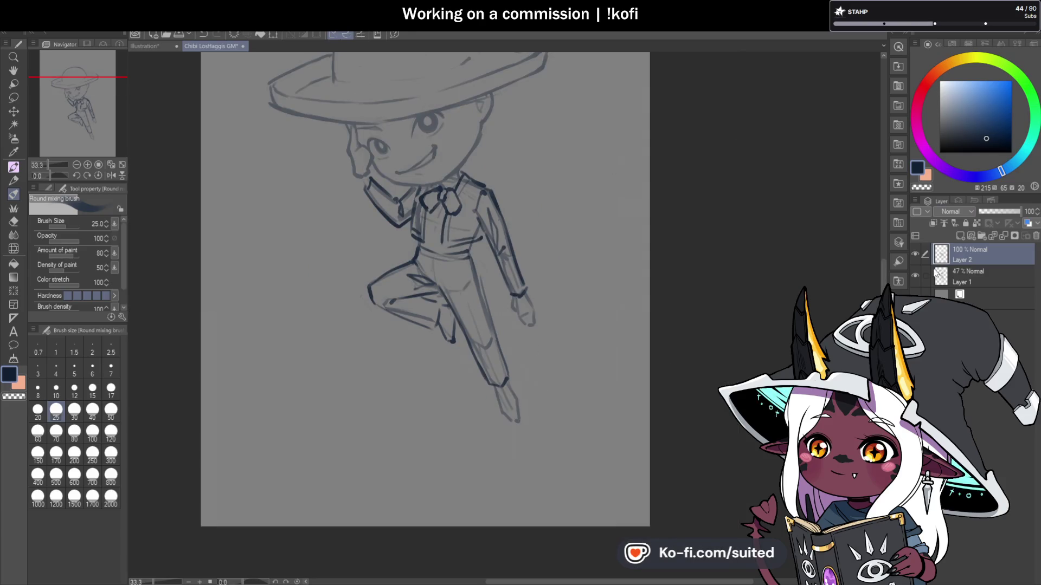
pyautogui.click(916, 274)
pyautogui.click(916, 272)
pyautogui.scroll(1, 463, 253)
pyautogui.moveTo(462, 253); pyautogui.dragTo(474, 304)
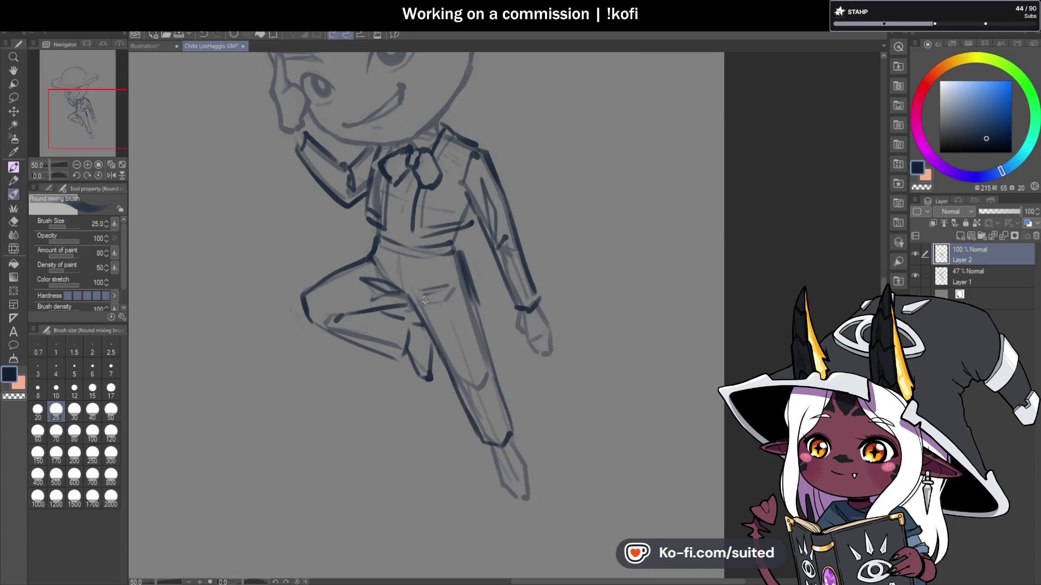
# Step: Flip the canvas view horizontally to check the drawing
pyautogui.scroll(-1, 539, 329)
pyautogui.scroll(1, 443, 264)
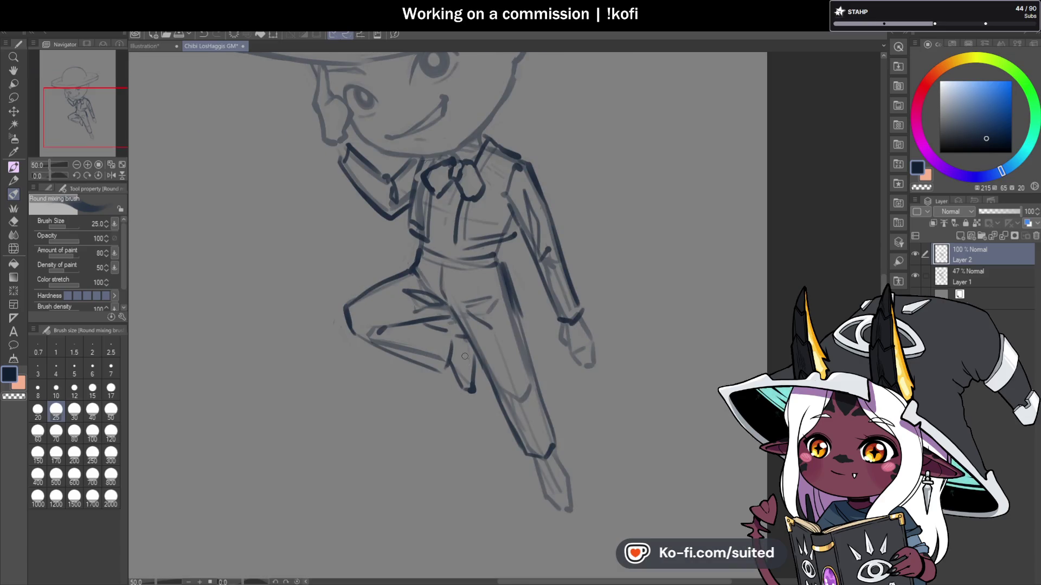
pyautogui.scroll(-1, 464, 356)
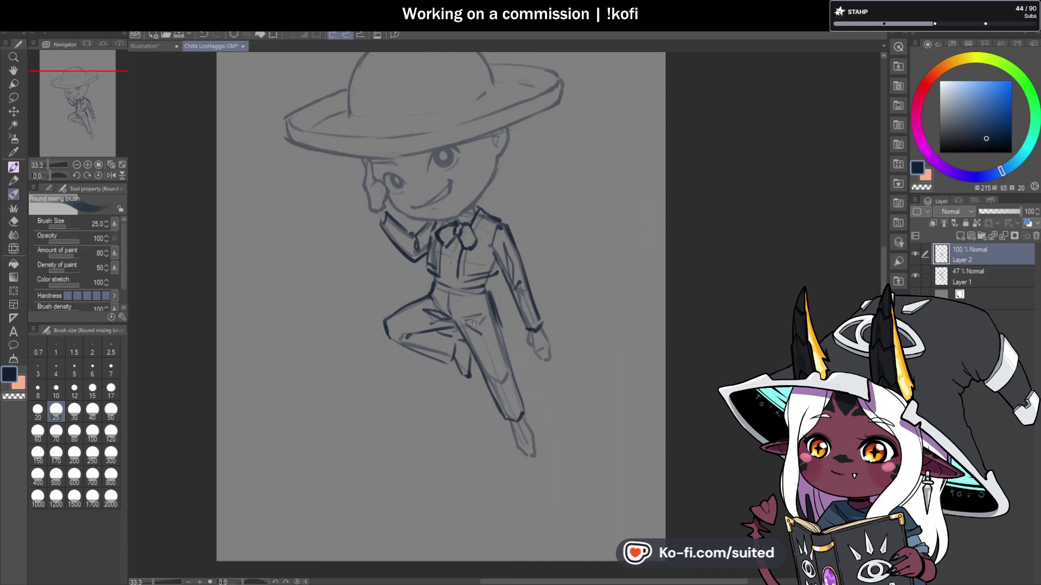
pyautogui.scroll(-1, 564, 298)
pyautogui.scroll(2, 538, 218)
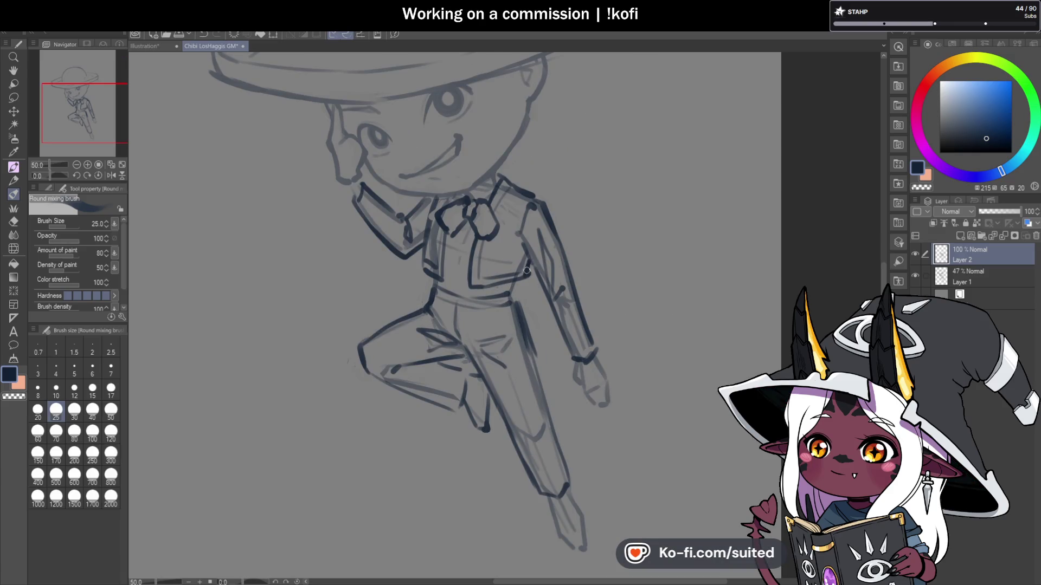
pyautogui.scroll(-1, 526, 270)
pyautogui.click(111, 175)
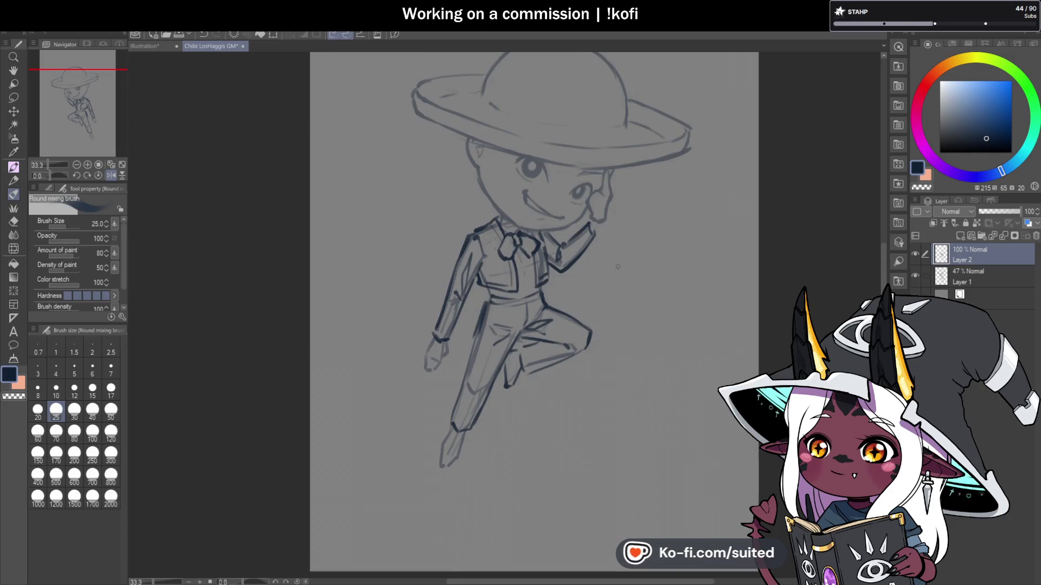
pyautogui.scroll(-1, 474, 298)
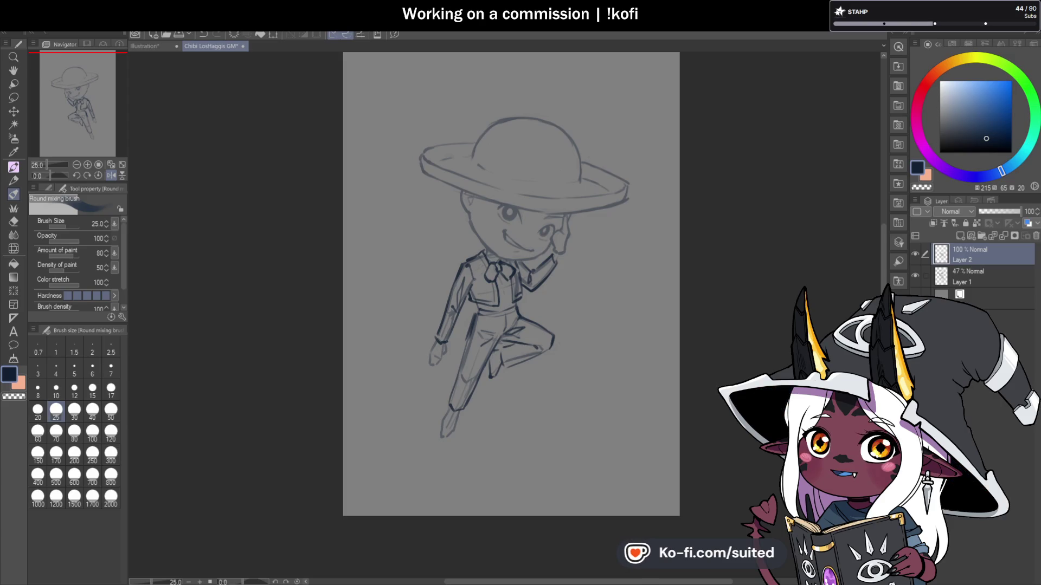
pyautogui.click(145, 46)
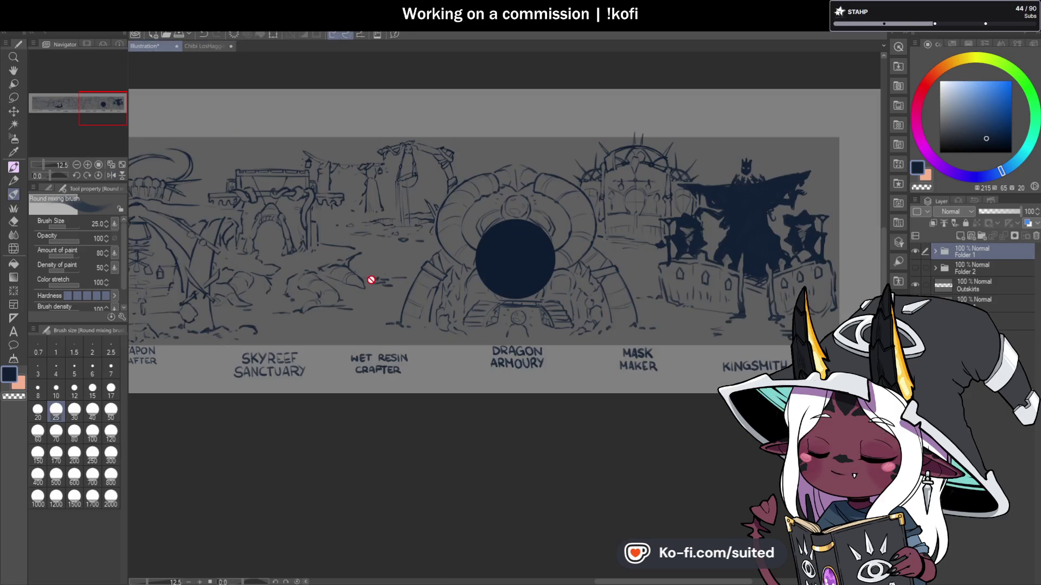
pyautogui.click(13, 71)
pyautogui.moveTo(319, 237); pyautogui.dragTo(680, 286)
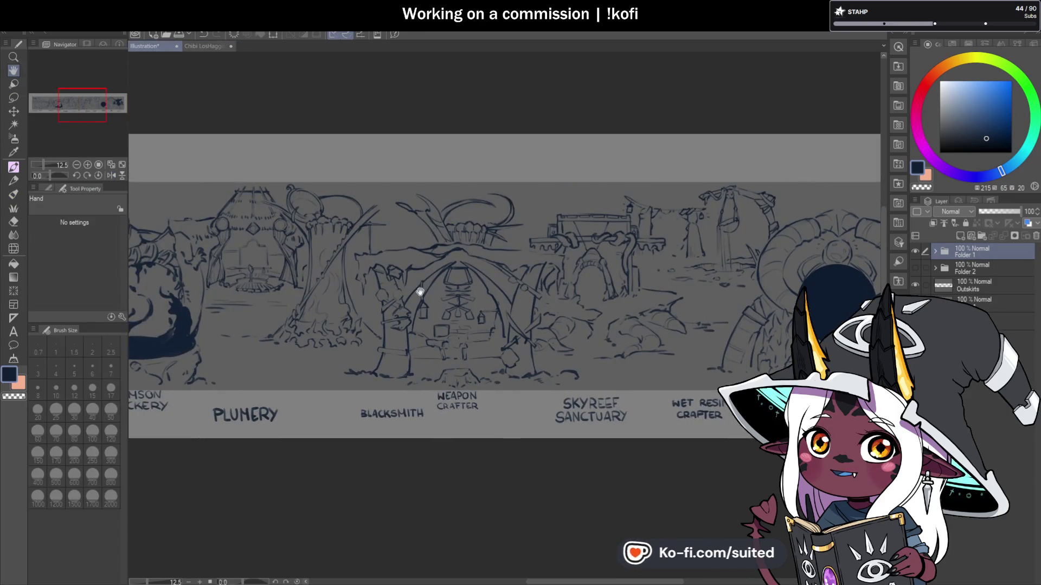
pyautogui.moveTo(429, 286); pyautogui.dragTo(666, 264)
pyautogui.moveTo(595, 261)
pyautogui.mouseDown()
pyautogui.moveTo(697, 267)
pyautogui.moveTo(662, 260)
pyautogui.mouseUp()
pyautogui.moveTo(411, 268); pyautogui.dragTo(511, 275)
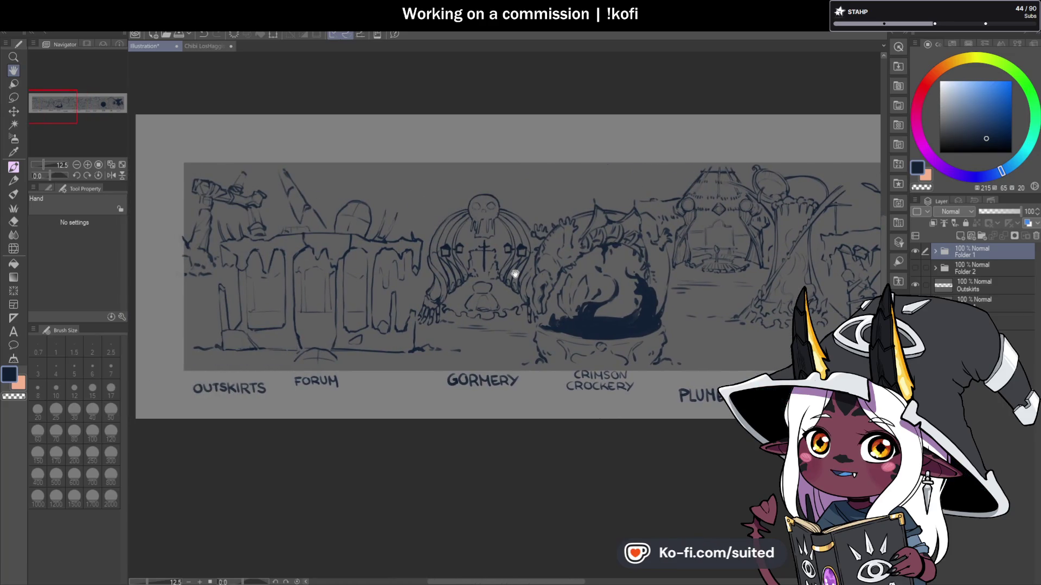
pyautogui.moveTo(515, 274); pyautogui.dragTo(484, 281)
pyautogui.moveTo(579, 278); pyautogui.dragTo(476, 279)
pyautogui.moveTo(621, 274); pyautogui.dragTo(484, 274)
pyautogui.moveTo(696, 321)
pyautogui.mouseDown()
pyautogui.moveTo(446, 295)
pyautogui.moveTo(342, 297)
pyautogui.mouseUp()
pyautogui.moveTo(702, 343)
pyautogui.mouseDown()
pyautogui.moveTo(537, 342)
pyautogui.moveTo(527, 323)
pyautogui.moveTo(500, 318)
pyautogui.mouseUp()
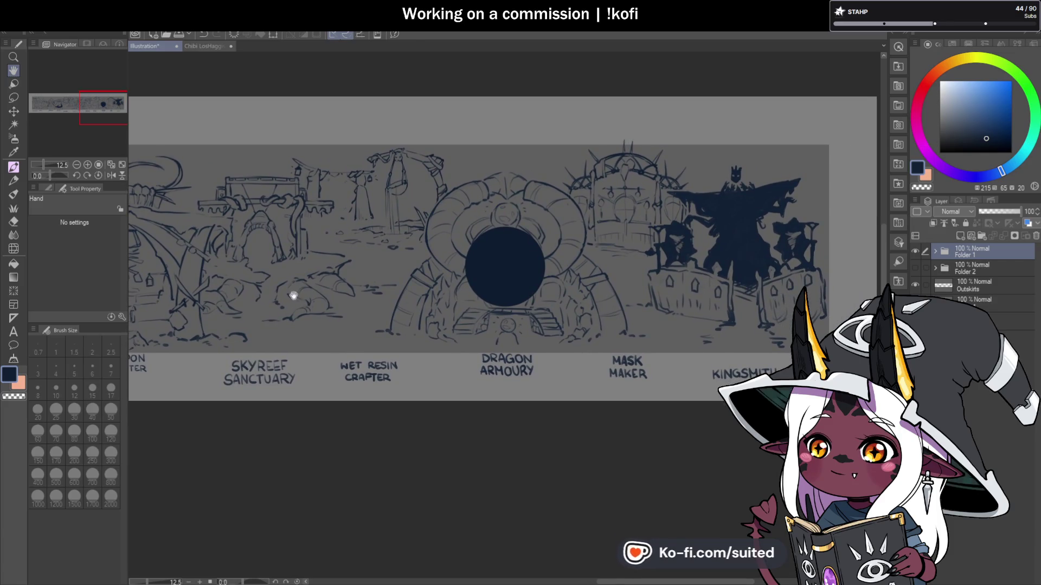
pyautogui.moveTo(295, 295); pyautogui.dragTo(558, 293)
pyautogui.moveTo(480, 298); pyautogui.dragTo(599, 302)
pyautogui.moveTo(272, 267); pyautogui.dragTo(555, 262)
pyautogui.moveTo(209, 320)
pyautogui.mouseDown()
pyautogui.moveTo(476, 295)
pyautogui.moveTo(389, 292)
pyautogui.mouseUp()
pyautogui.click(205, 47)
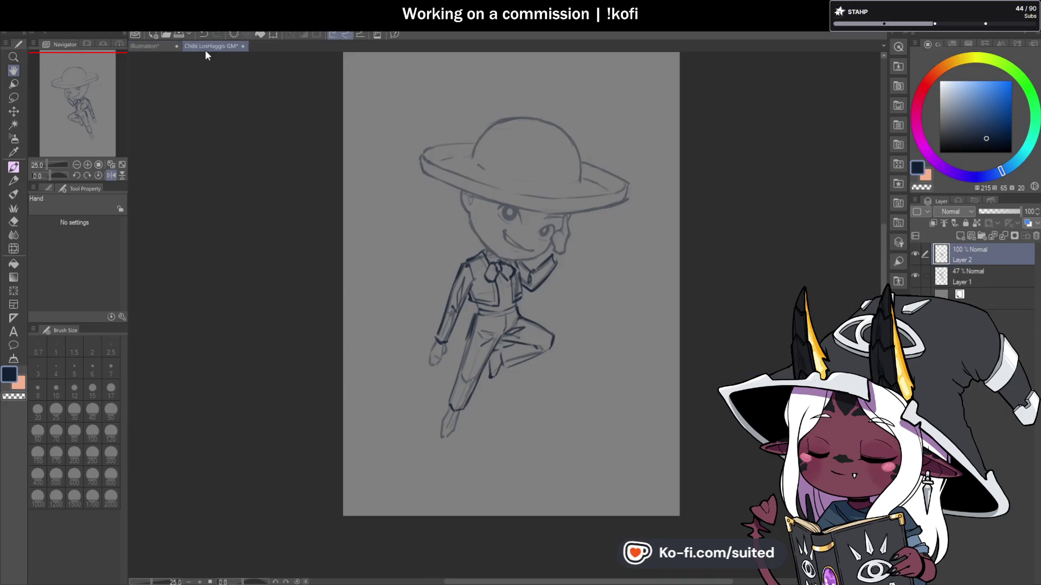
pyautogui.scroll(2, 558, 268)
pyautogui.scroll(-1, 470, 312)
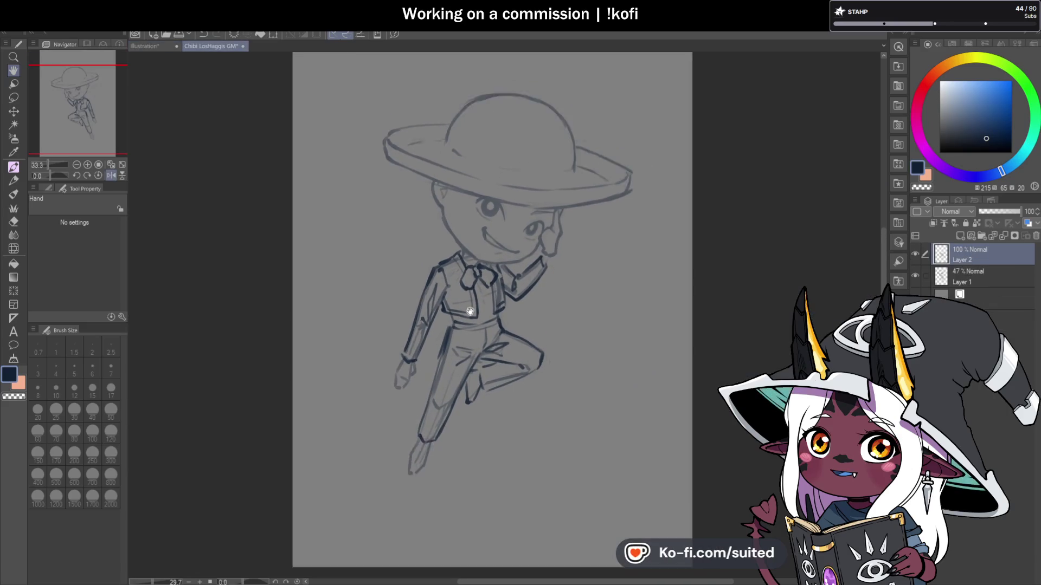